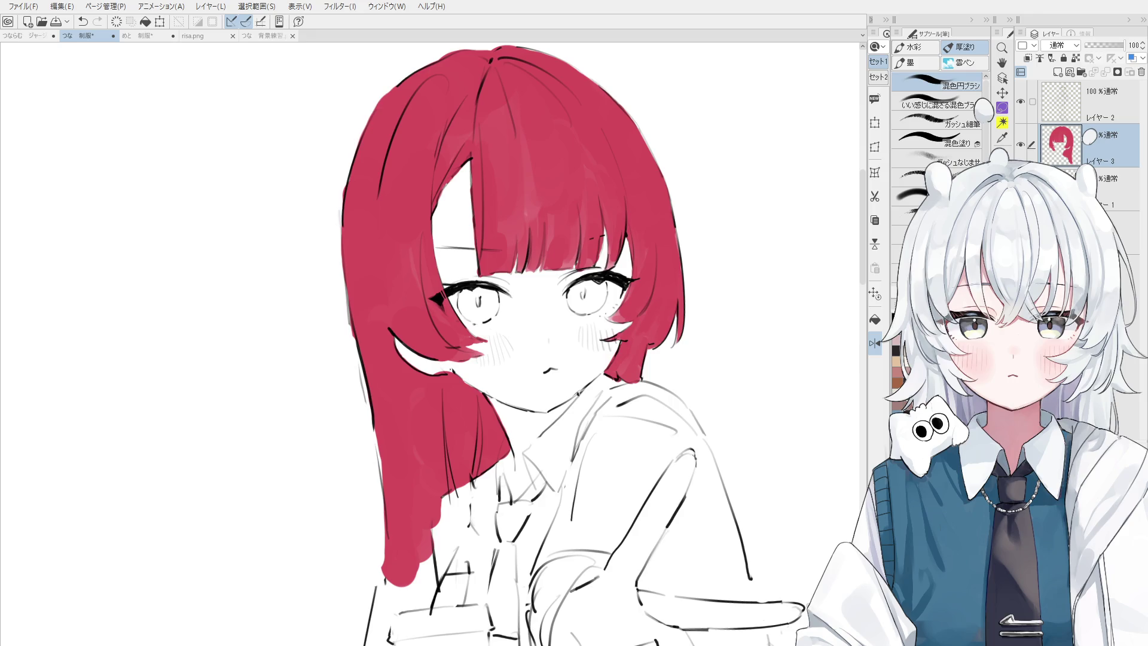
# - Select Layer 1 and add a new layer above it for the eyes
pyautogui.moveTo(441, 326); pyautogui.dragTo(379, 197)
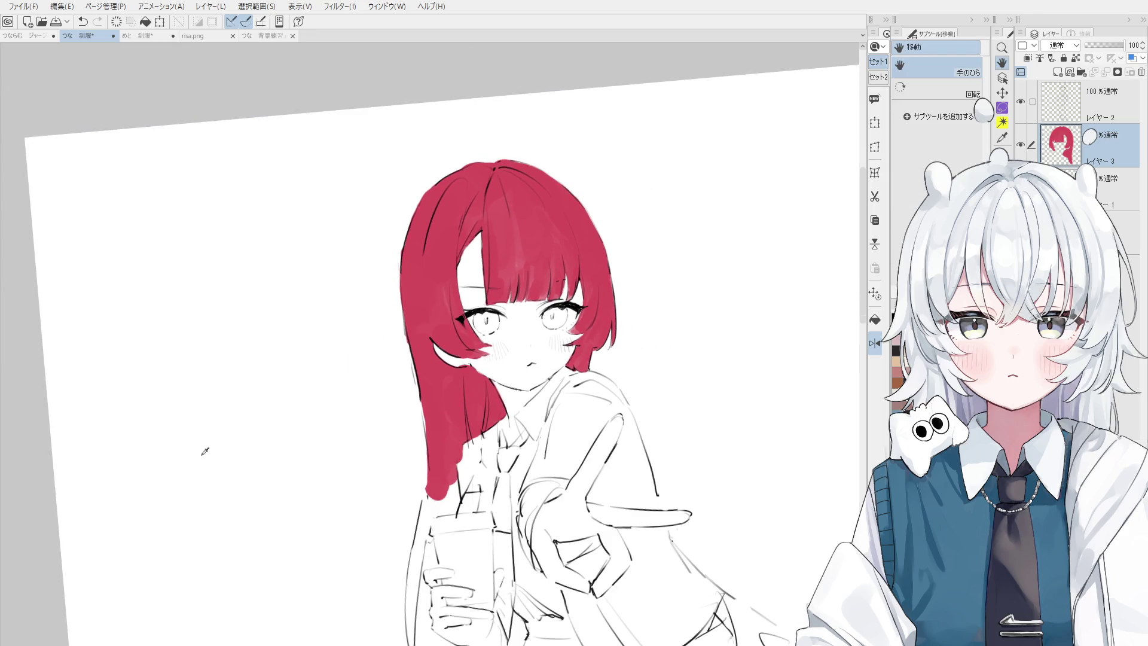
pyautogui.click(1061, 145)
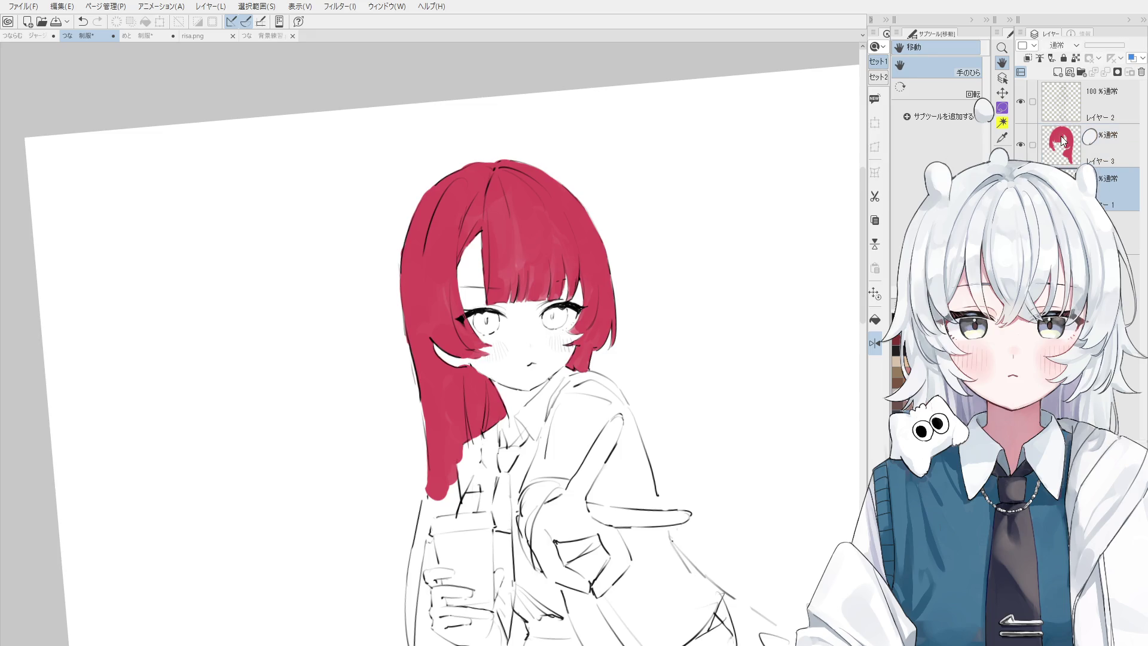
pyautogui.click(1057, 71)
# - Zoom in on the face and paint the right iris orange with the brush
pyautogui.press('b')
pyautogui.scroll(5, 584, 309)
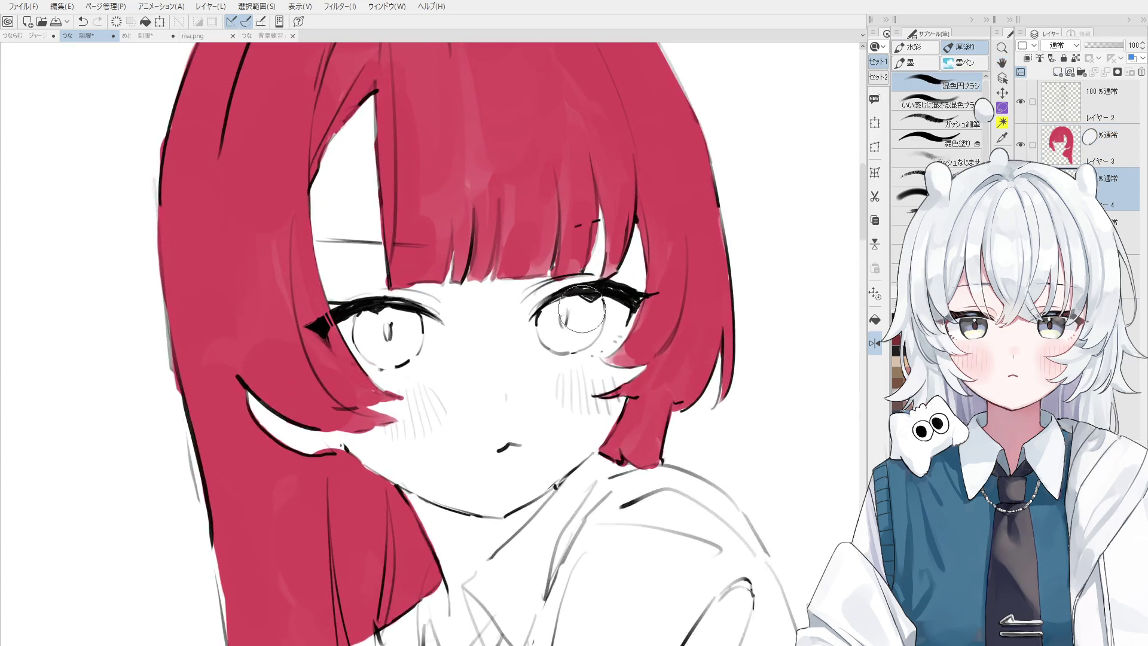
pyautogui.scroll(2, 584, 309)
pyautogui.moveTo(562, 305)
pyautogui.mouseDown()
pyautogui.moveTo(538, 335)
pyautogui.moveTo(561, 352)
pyautogui.moveTo(552, 326)
pyautogui.moveTo(598, 287)
pyautogui.moveTo(574, 347)
pyautogui.moveTo(560, 336)
pyautogui.mouseUp()
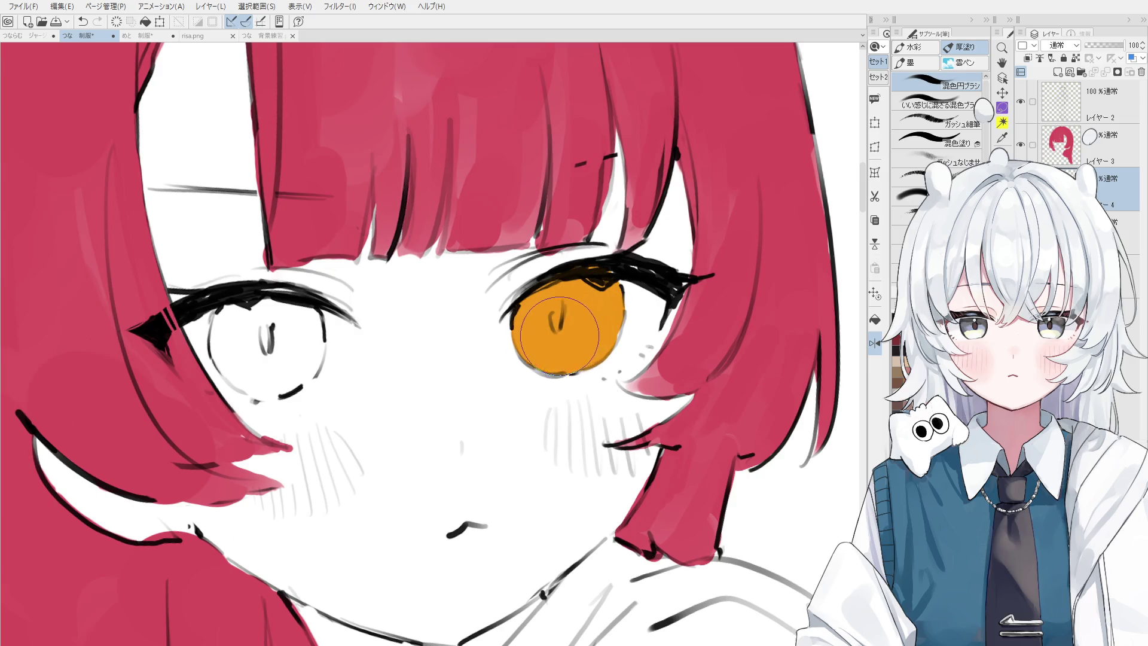
# - Fill the left iris with orange and erase any overflow
pyautogui.scroll(-4, 561, 336)
pyautogui.scroll(4, 468, 312)
pyautogui.click(467, 312)
pyautogui.moveTo(467, 312)
pyautogui.mouseDown()
pyautogui.moveTo(473, 331)
pyautogui.moveTo(489, 327)
pyautogui.moveTo(502, 302)
pyautogui.mouseUp()
pyautogui.scroll(-1, 466, 286)
pyautogui.press('e')
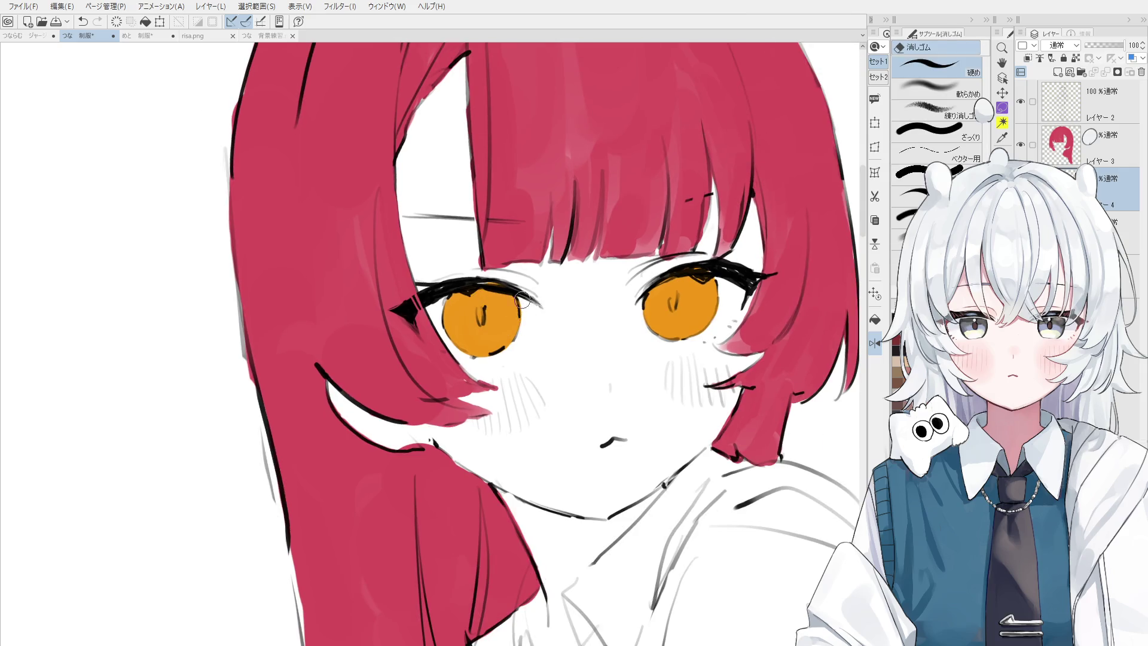
pyautogui.scroll(-2, 522, 300)
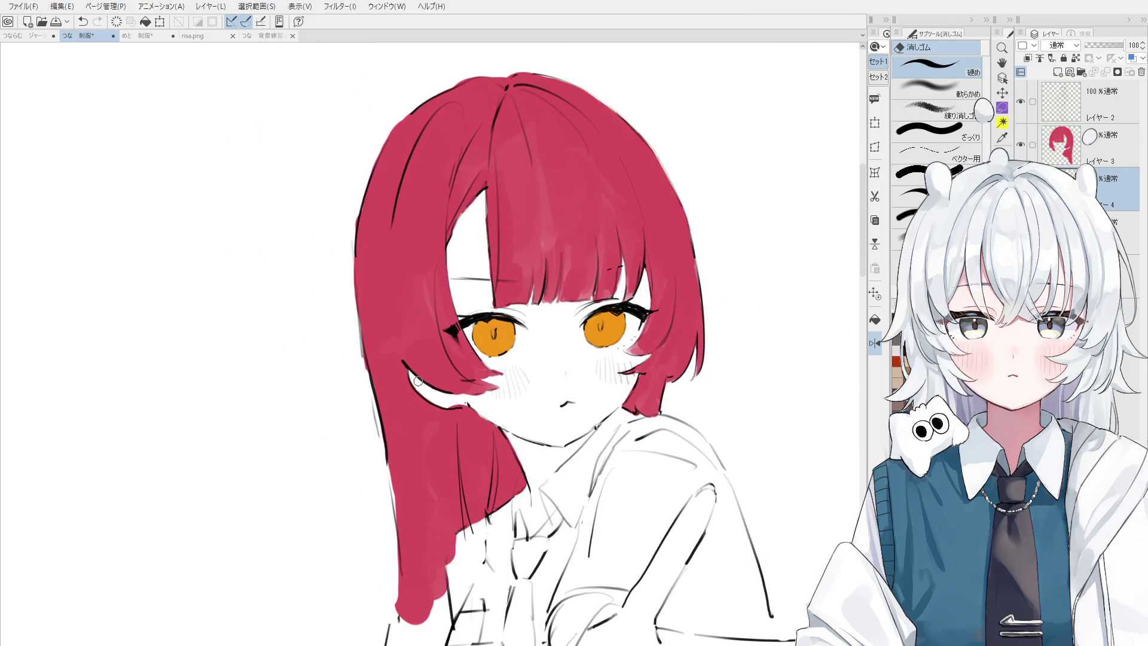
# - Shade the top of the left iris darker and paint a dark pupil slit in the right eye
pyautogui.press('b')
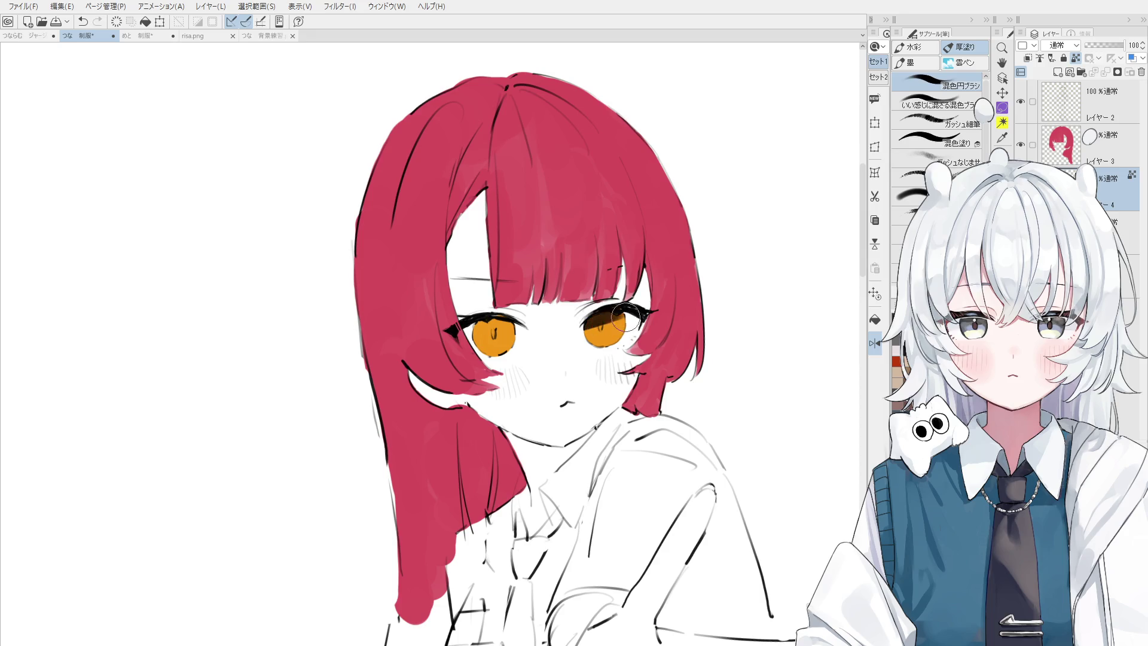
pyautogui.scroll(2, 621, 320)
pyautogui.scroll(-2, 619, 323)
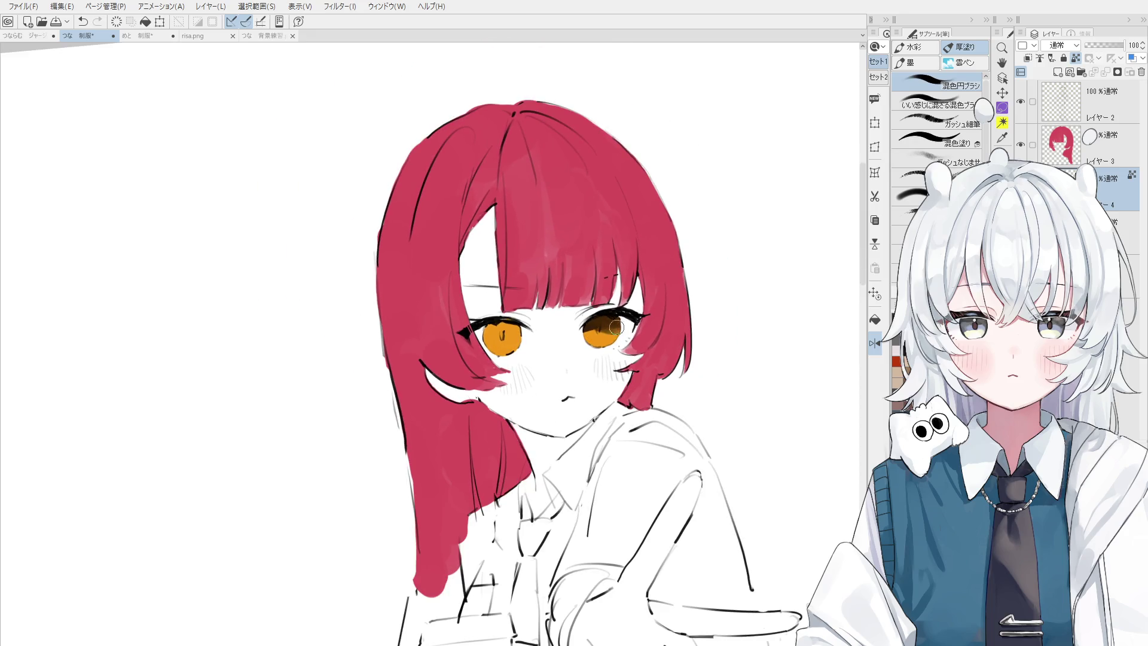
pyautogui.scroll(2, 616, 326)
pyautogui.moveTo(502, 323)
pyautogui.mouseDown()
pyautogui.moveTo(541, 314)
pyautogui.moveTo(513, 328)
pyautogui.moveTo(544, 327)
pyautogui.moveTo(499, 335)
pyautogui.moveTo(527, 337)
pyautogui.moveTo(526, 346)
pyautogui.mouseUp()
pyautogui.hotkey('ctrl', 'z')
pyautogui.moveTo(660, 321); pyautogui.dragTo(659, 334)
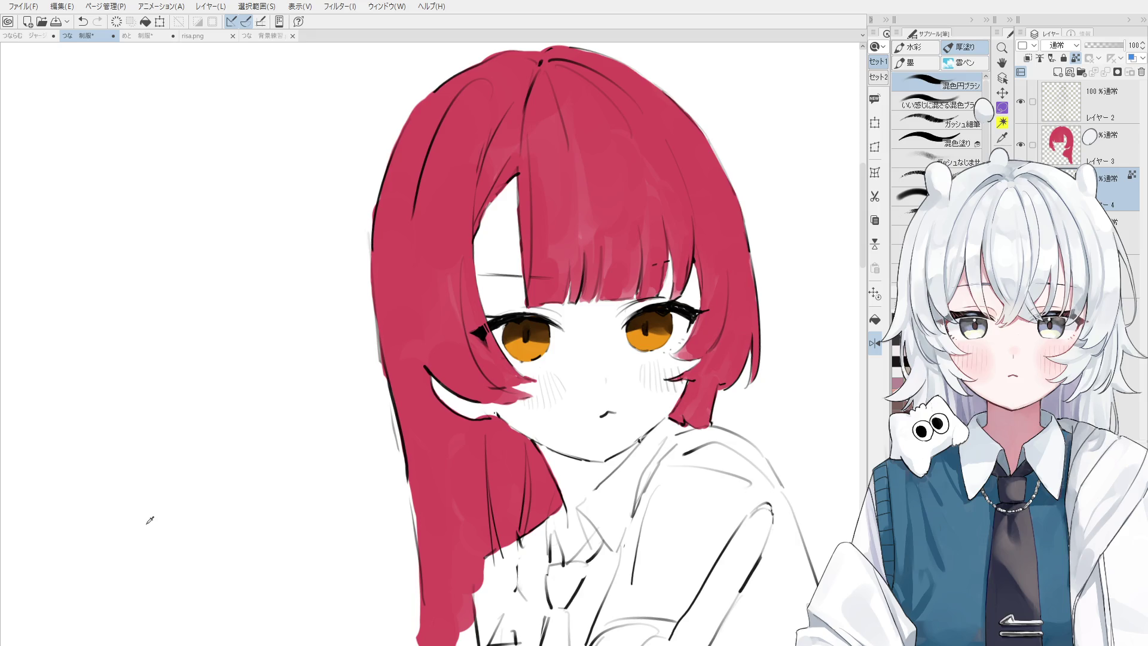
# - With a finer brush, paint pale yellow-orange glow along the lower halves of both irises
pyautogui.click(945, 123)
pyautogui.scroll(5, 524, 365)
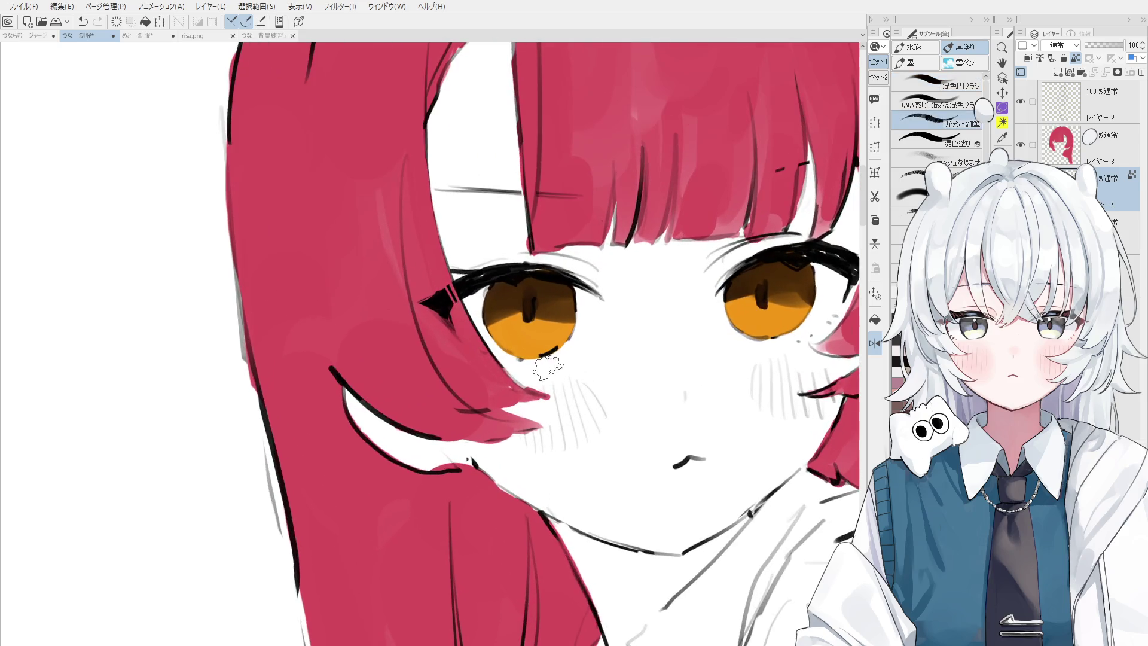
pyautogui.moveTo(526, 352)
pyautogui.mouseDown()
pyautogui.moveTo(550, 346)
pyautogui.moveTo(517, 351)
pyautogui.mouseUp()
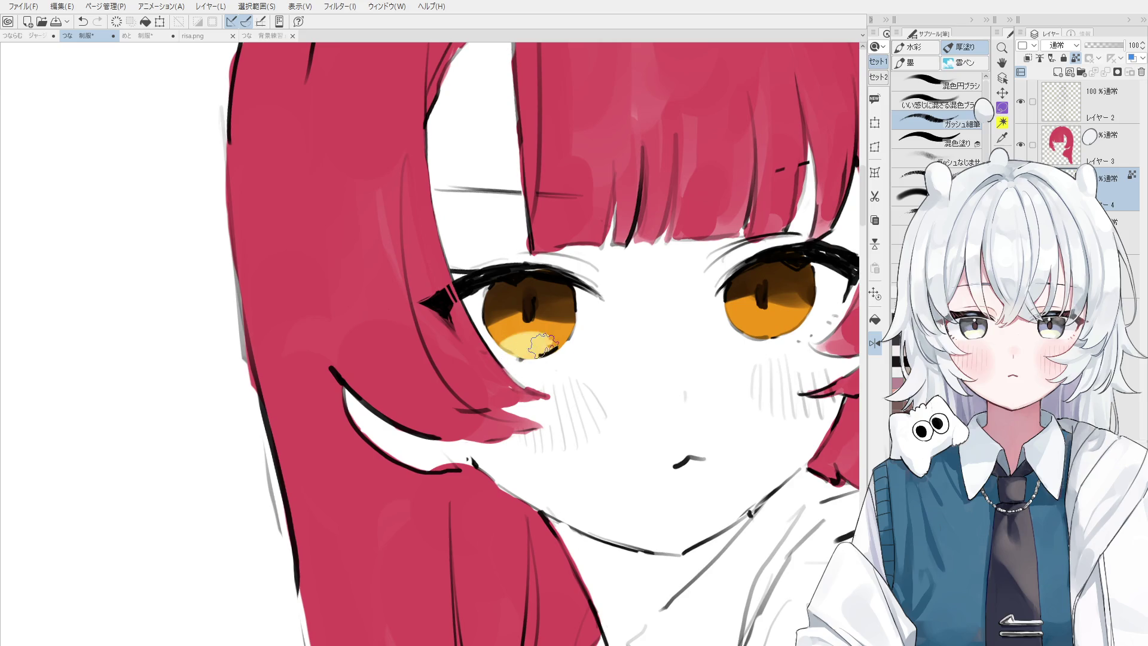
pyautogui.moveTo(816, 308)
pyautogui.mouseDown()
pyautogui.moveTo(759, 335)
pyautogui.moveTo(777, 317)
pyautogui.moveTo(798, 335)
pyautogui.moveTo(786, 328)
pyautogui.mouseUp()
pyautogui.moveTo(520, 353)
pyautogui.mouseDown()
pyautogui.moveTo(544, 317)
pyautogui.moveTo(542, 335)
pyautogui.mouseUp()
pyautogui.scroll(2, 541, 335)
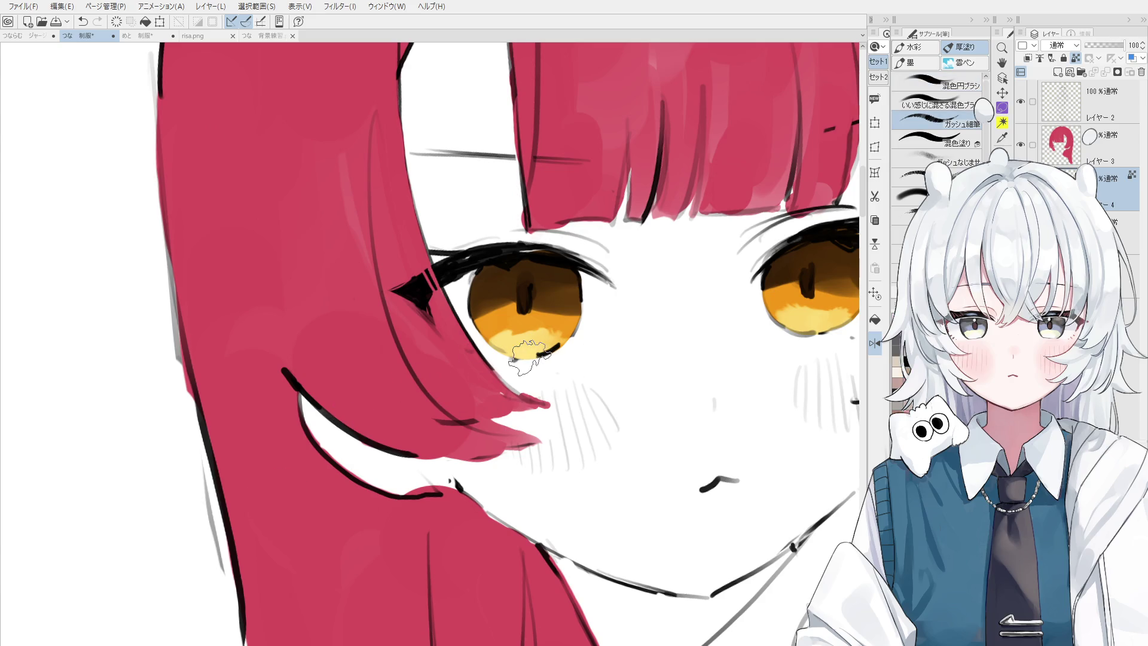
pyautogui.scroll(-2, 429, 375)
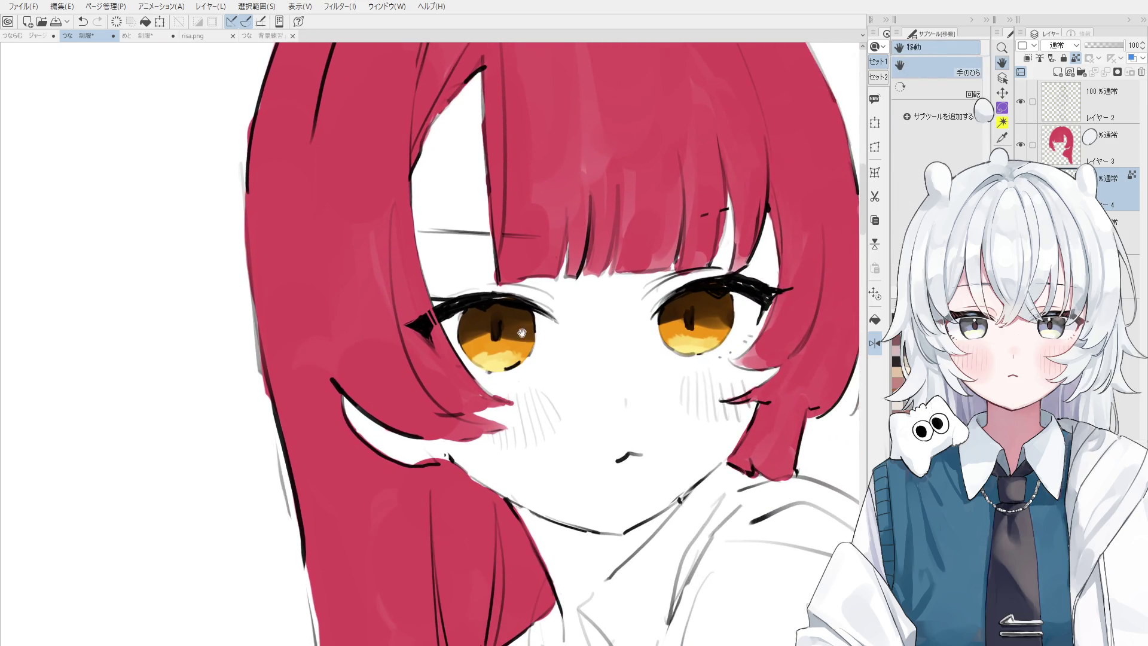
# - Add a short stroke at the right pupil
pyautogui.press('b')
pyautogui.scroll(2, 495, 338)
pyautogui.scroll(-2, 608, 320)
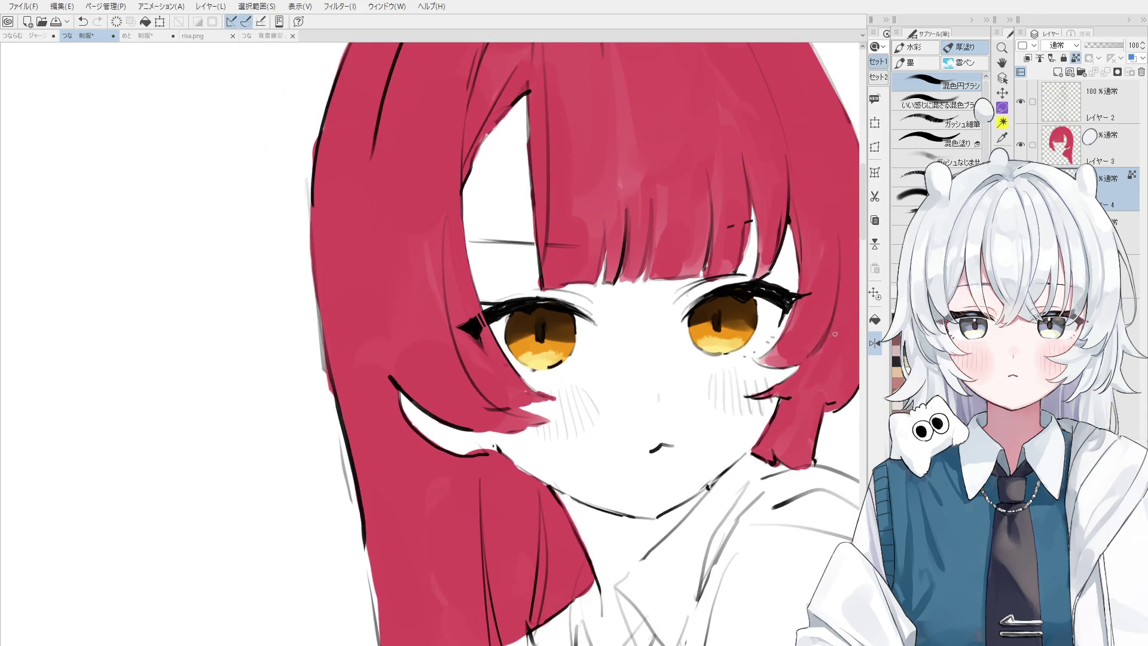
pyautogui.scroll(2, 793, 321)
pyautogui.moveTo(704, 306); pyautogui.dragTo(700, 340)
pyautogui.hotkey('ctrl', 'z')
pyautogui.press('h')
# - Dab a bright white catchlight into the left eye
pyautogui.moveTo(431, 353); pyautogui.dragTo(510, 361)
pyautogui.scroll(1, 511, 356)
pyautogui.keyDown('ctrl'); pyautogui.keyDown('shift'); pyautogui.click(515, 342); pyautogui.keyUp('shift'); pyautogui.keyUp('ctrl')
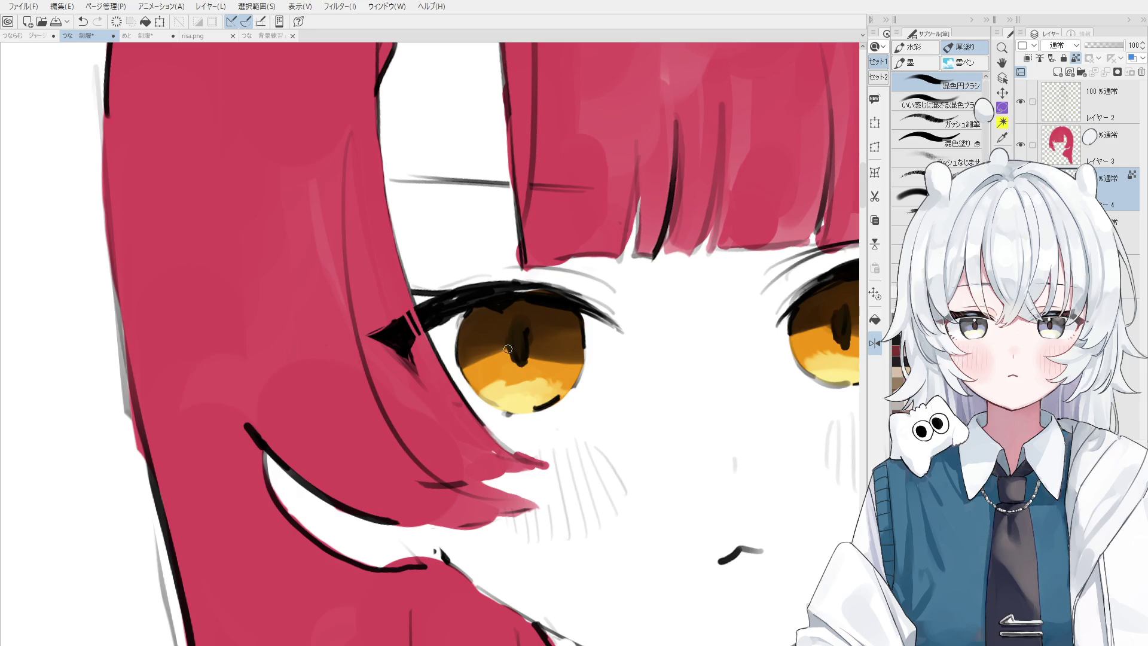
pyautogui.press('b')
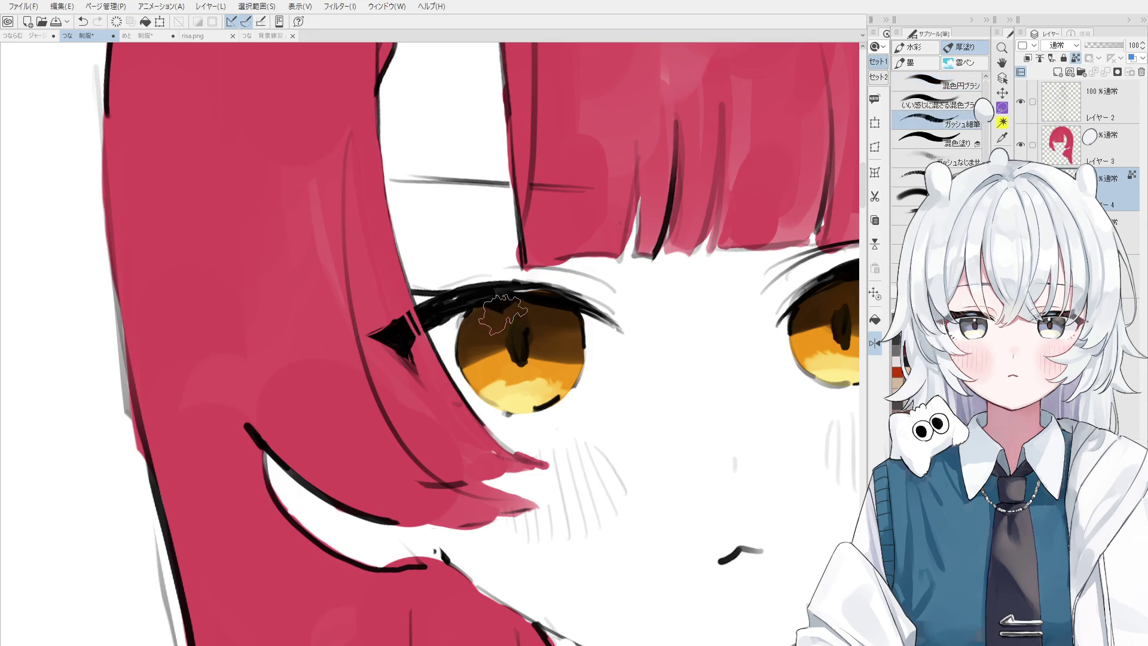
pyautogui.press('space')
pyautogui.moveTo(729, 332); pyautogui.dragTo(639, 353)
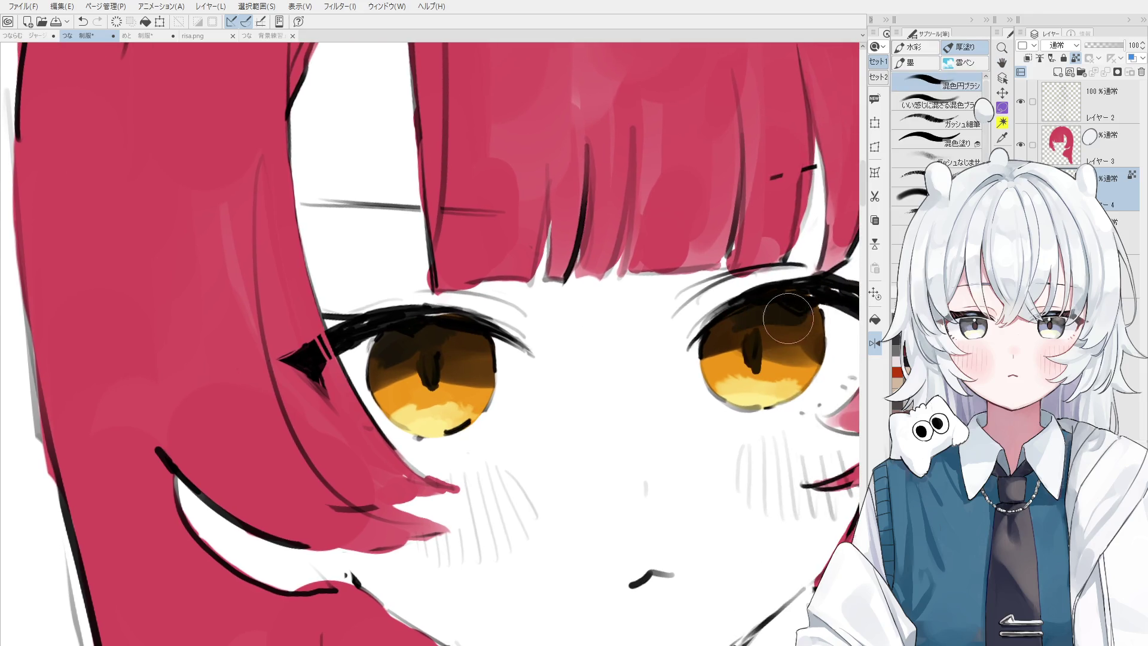
pyautogui.press('space')
pyautogui.moveTo(205, 451); pyautogui.dragTo(125, 461)
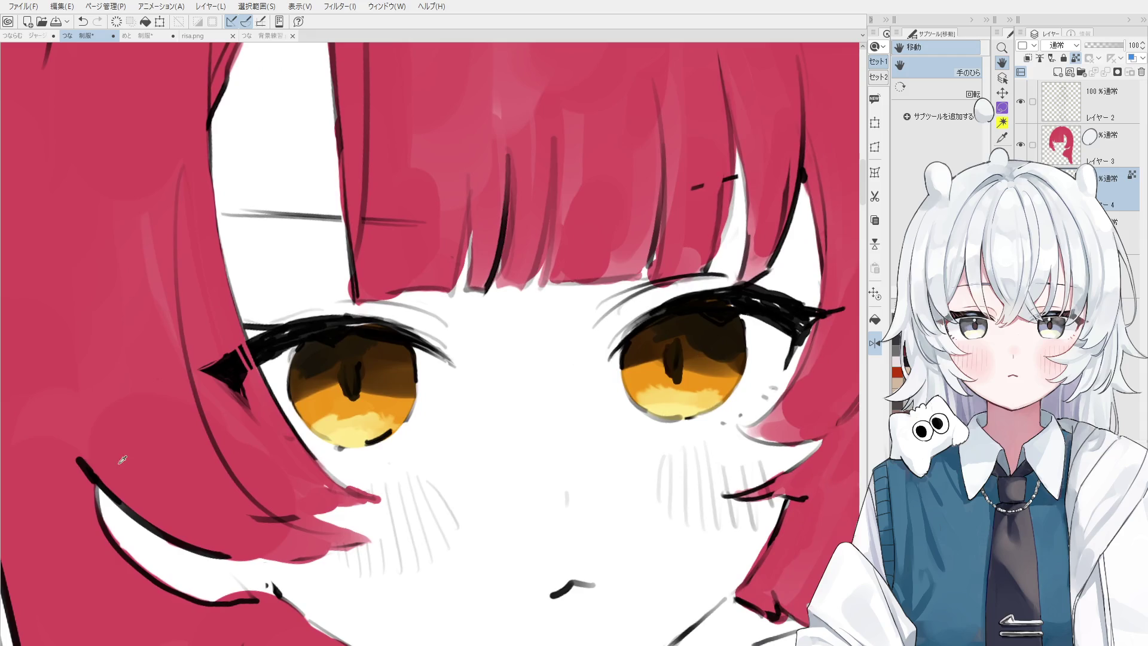
pyautogui.click(349, 349)
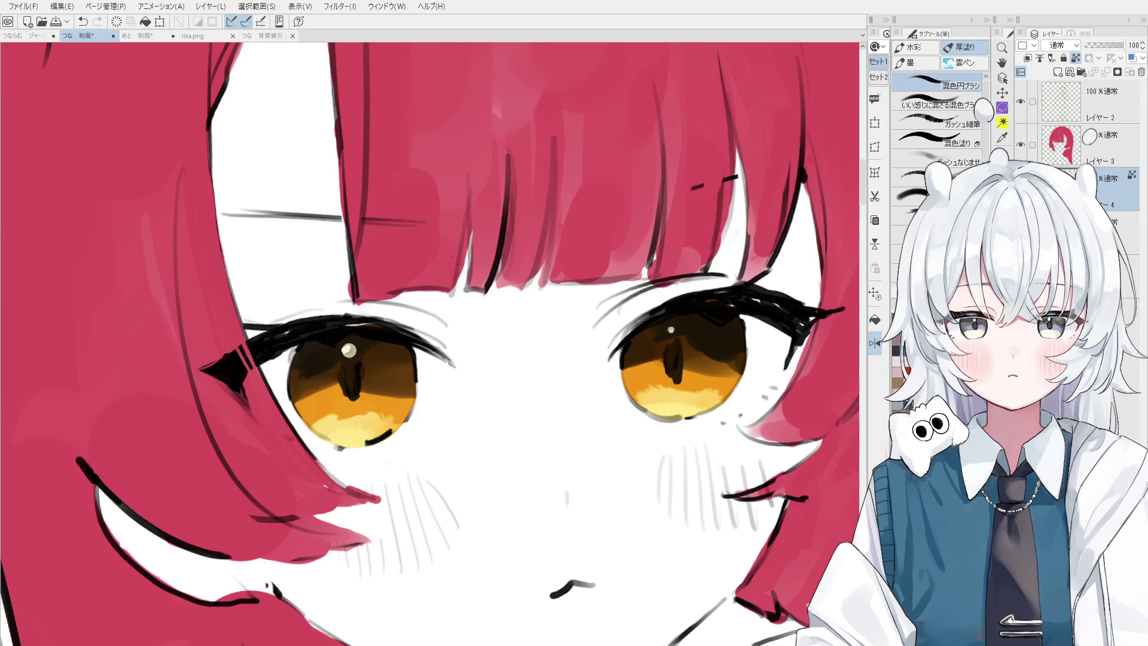
# - Dab darker brown onto the right iris to rework its shading
pyautogui.press('space')
pyautogui.scroll(-5, 668, 370)
pyautogui.scroll(5, 667, 404)
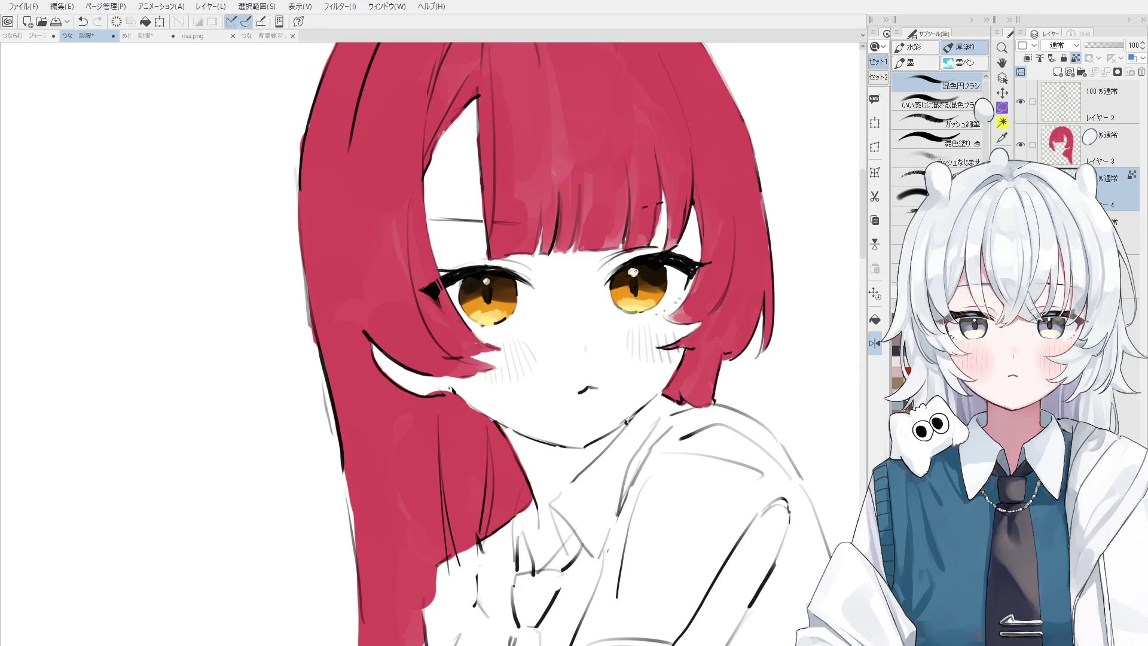
pyautogui.hotkey('ctrl', 'shift')
pyautogui.scroll(1, 648, 288)
pyautogui.scroll(1, 648, 288)
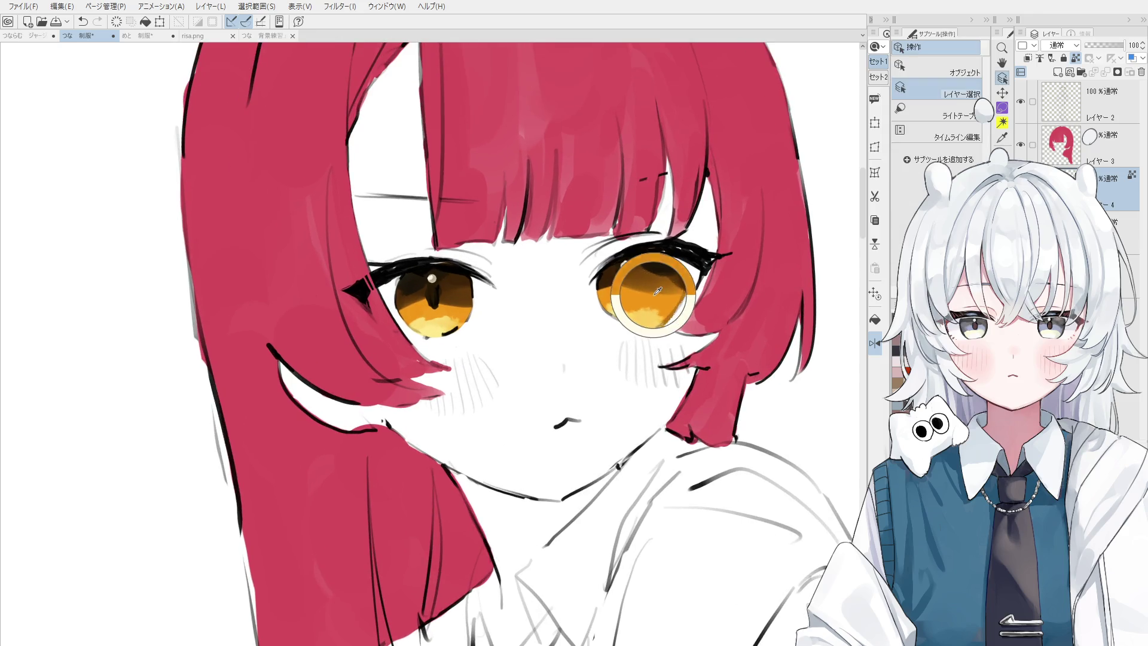
pyautogui.moveTo(642, 291); pyautogui.dragTo(653, 281)
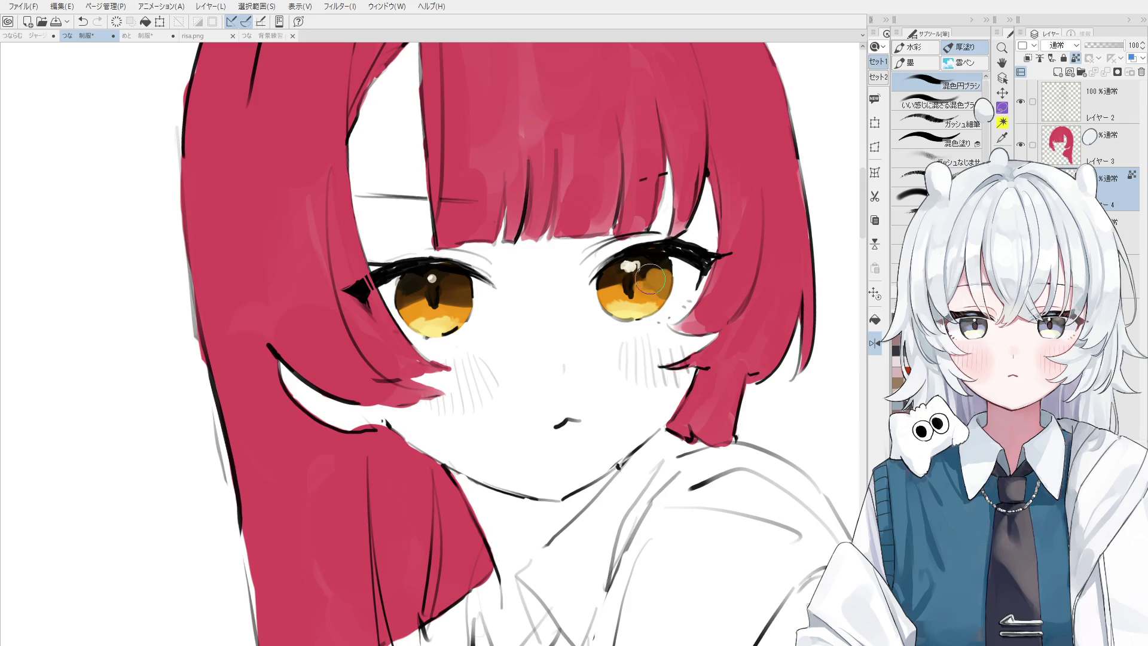
pyautogui.scroll(-1, 653, 281)
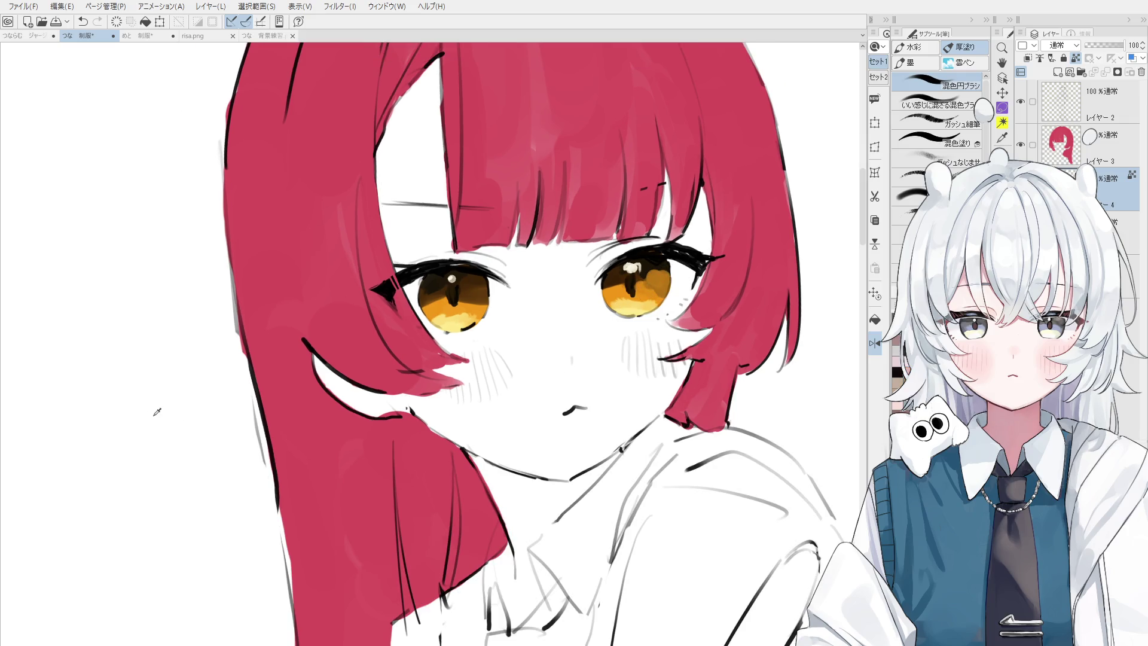
# - Make Layer 2 active and draw thin strokes along the right eye's upper eyelid
pyautogui.keyDown('ctrl'); pyautogui.keyDown('shift'); pyautogui.click(634, 254); pyautogui.keyUp('shift'); pyautogui.keyUp('ctrl')
pyautogui.scroll(1, 633, 254)
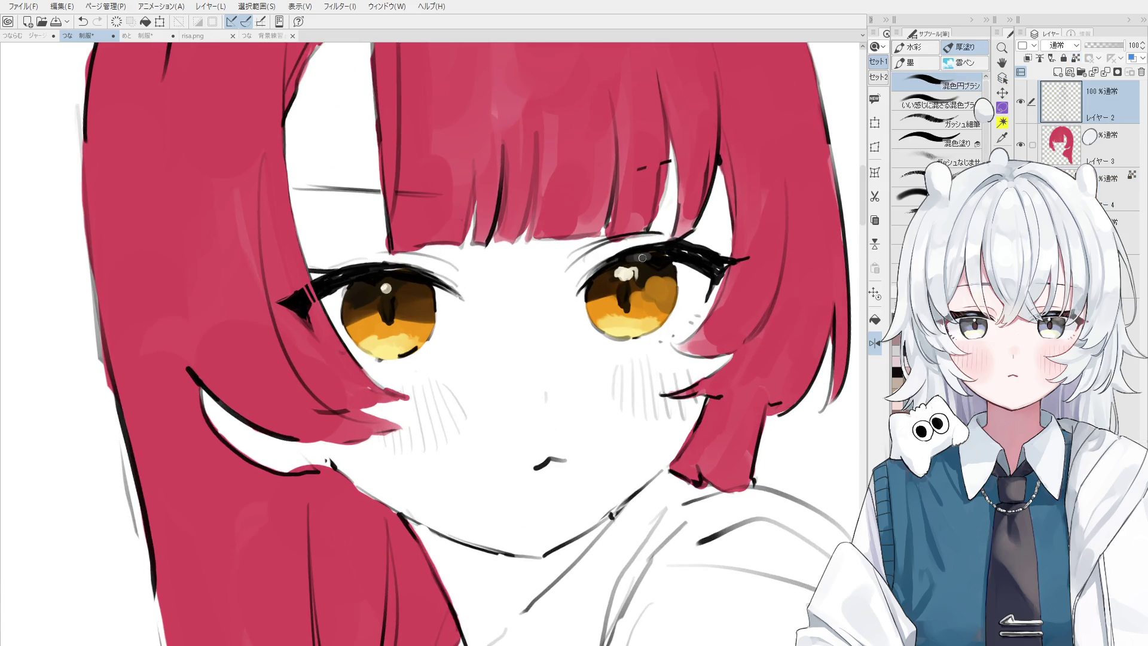
pyautogui.scroll(-1, 659, 245)
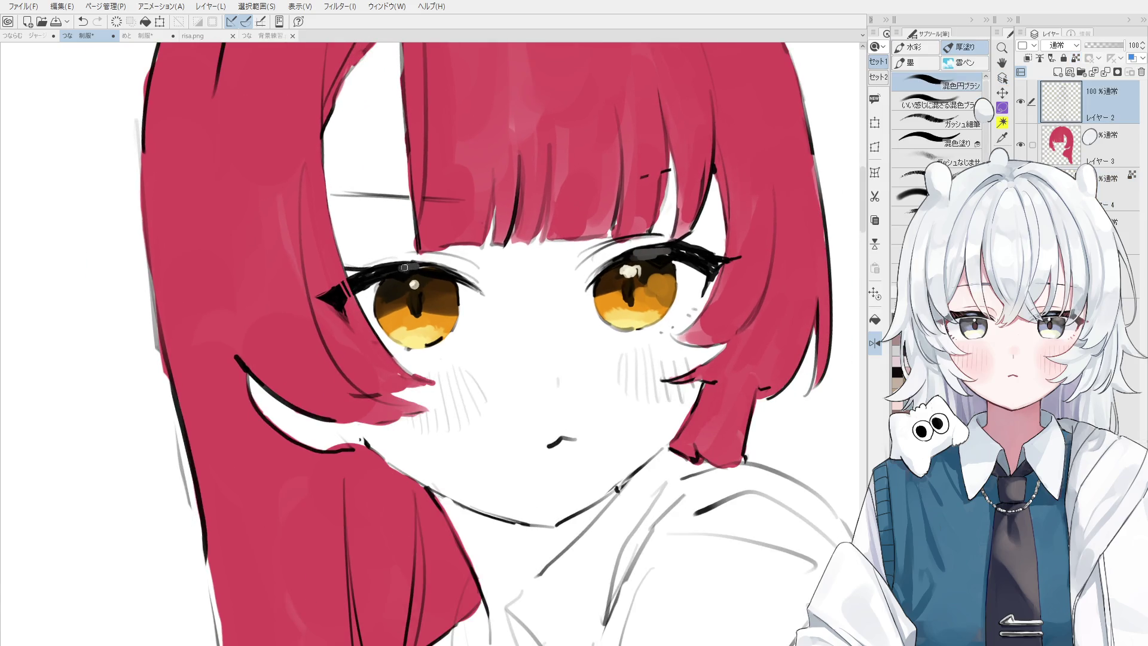
pyautogui.scroll(-3, 427, 269)
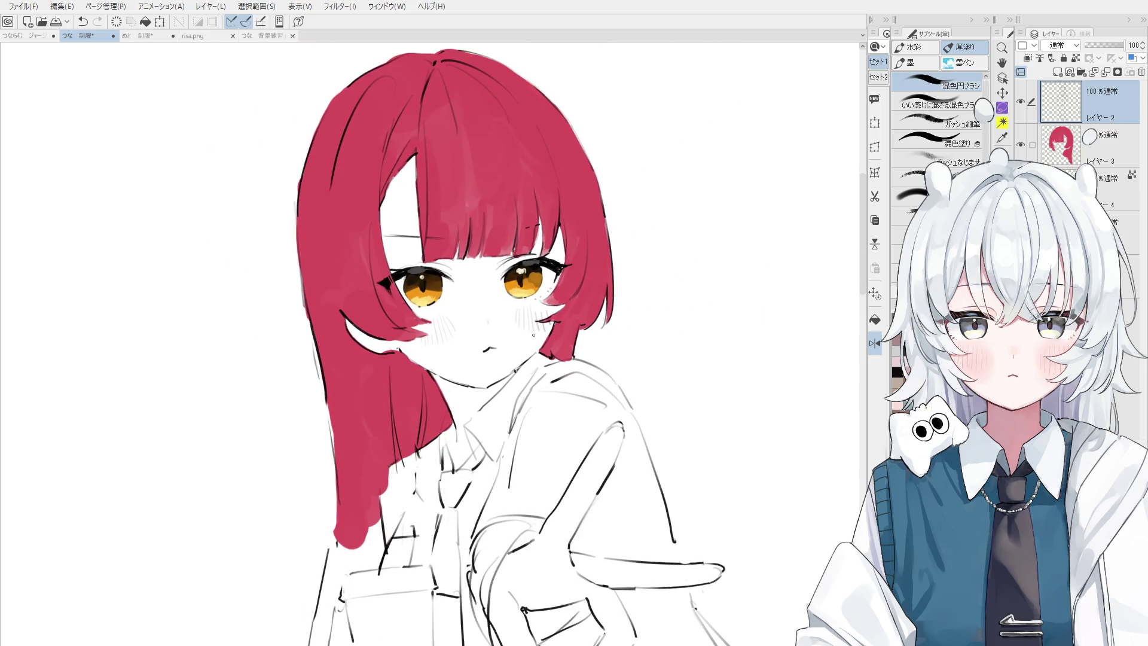
pyautogui.scroll(1, 407, 268)
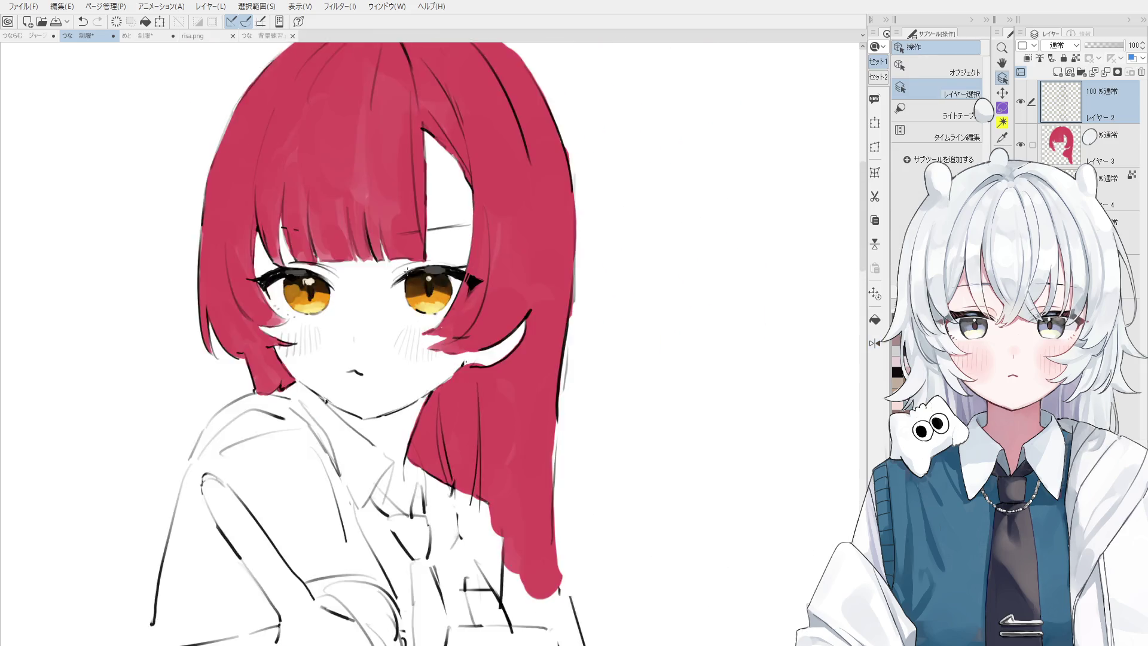
pyautogui.scroll(2, 407, 268)
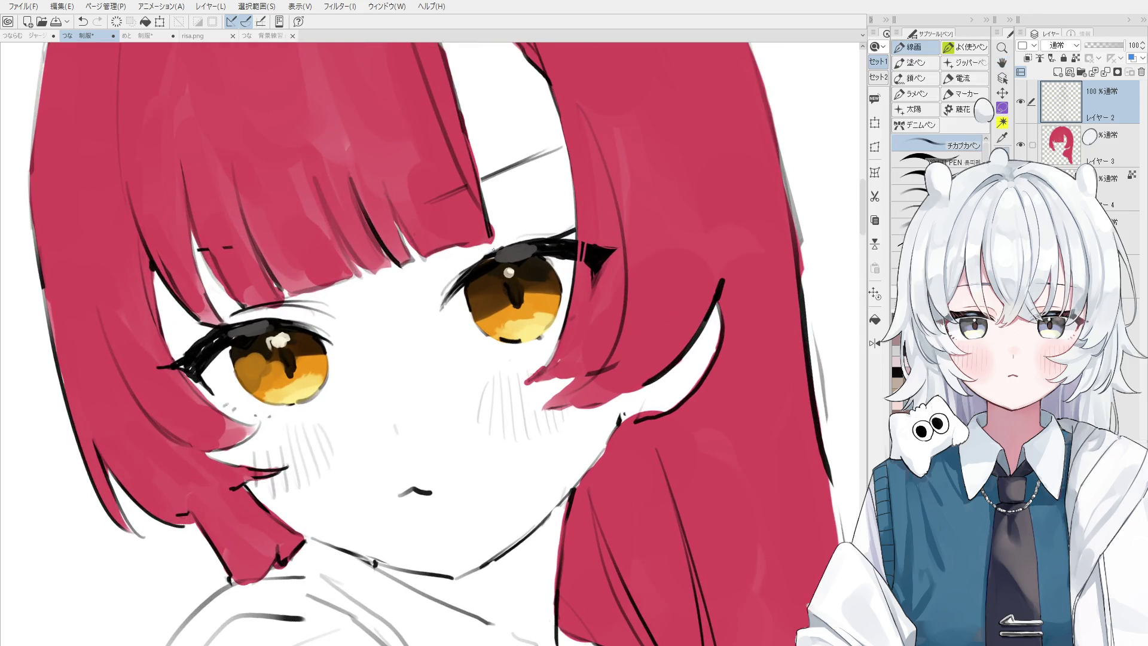
pyautogui.moveTo(443, 270); pyautogui.dragTo(494, 255)
# - Zoom the view in on the eyes for the eyelid line work
pyautogui.scroll(1, 441, 443)
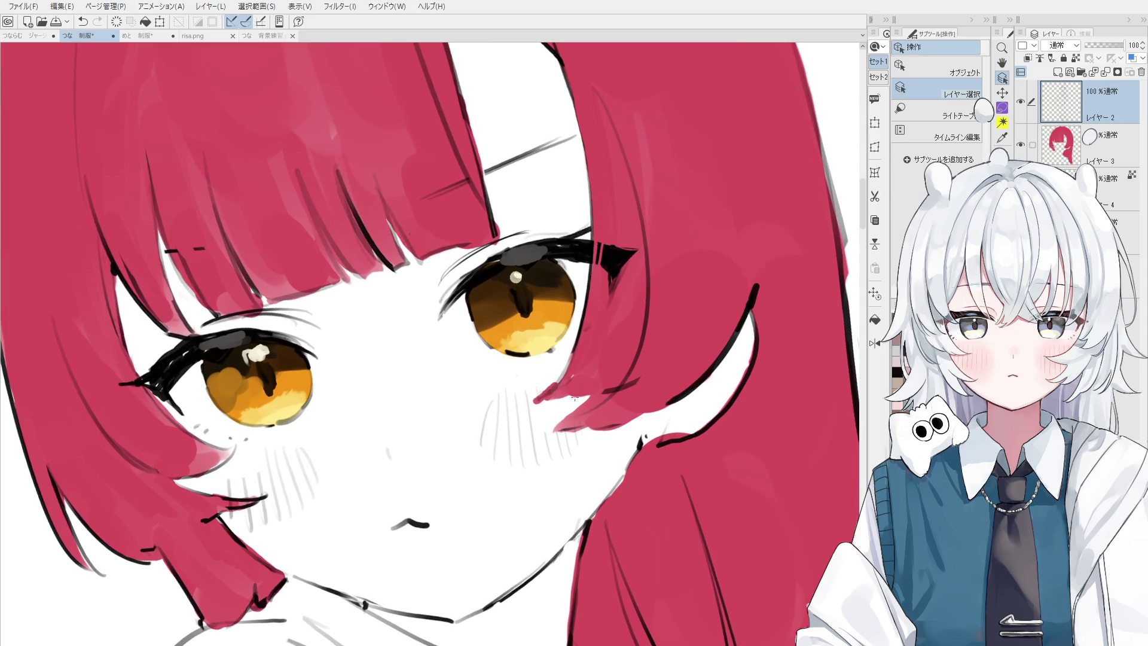
# - Make Layer 3 active, try a small line-art stroke on the face, then undo it
pyautogui.keyDown('ctrl'); pyautogui.keyDown('shift'); pyautogui.click(554, 372); pyautogui.keyUp('shift'); pyautogui.keyUp('ctrl')
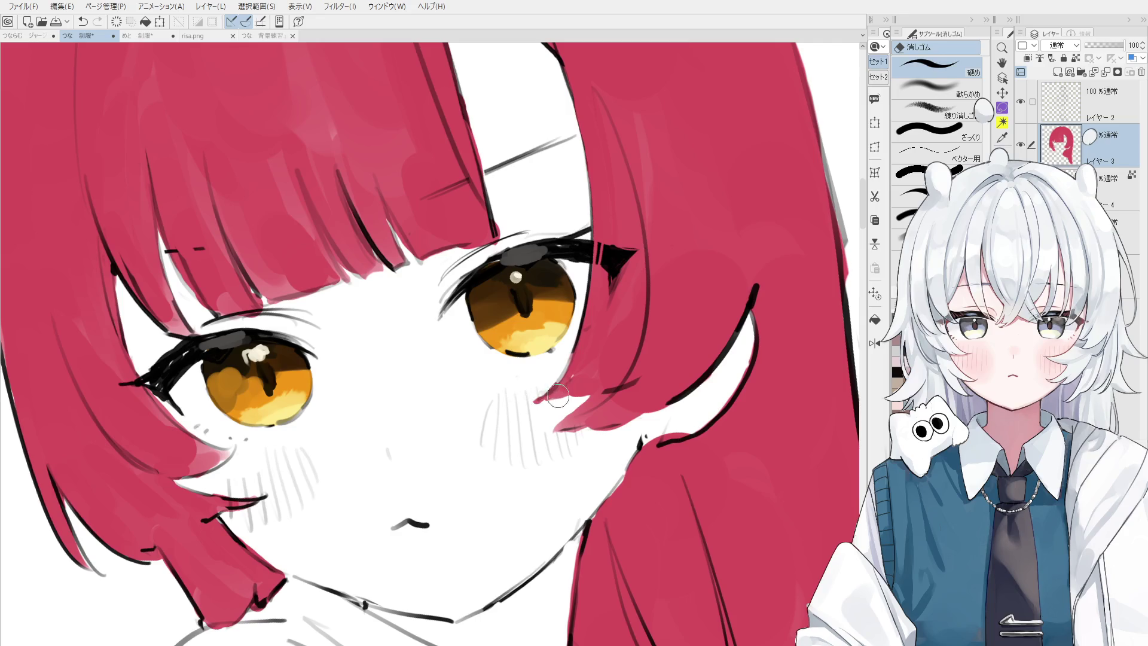
pyautogui.scroll(-3, 569, 373)
pyautogui.scroll(3, 569, 373)
pyautogui.press('e')
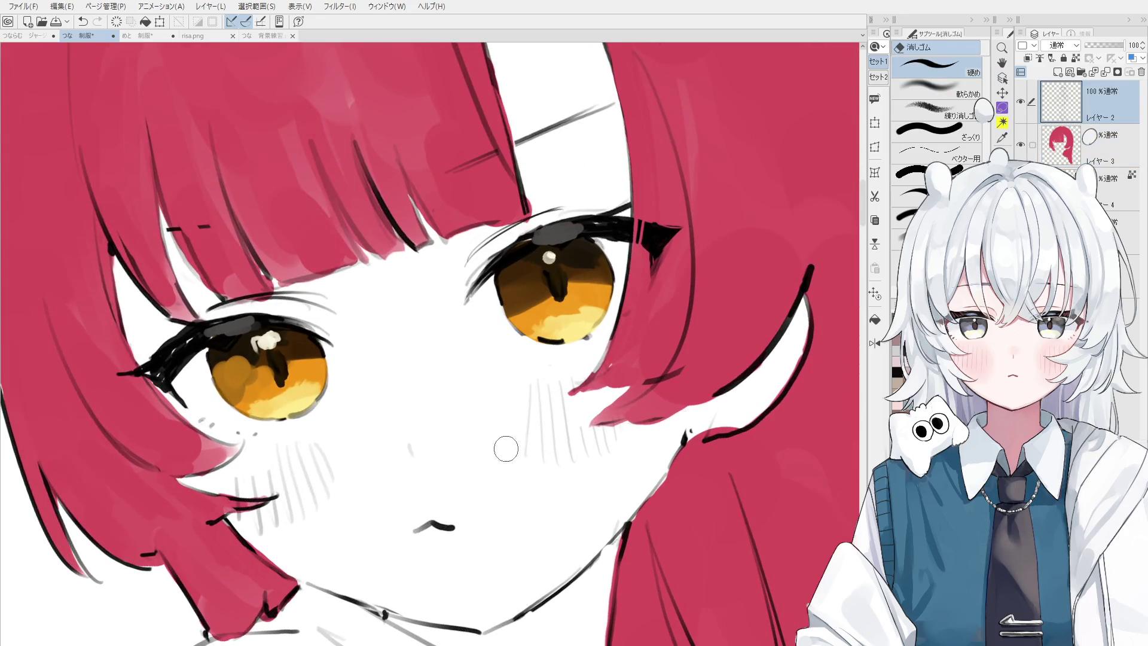
pyautogui.scroll(-1, 505, 436)
pyautogui.press('p')
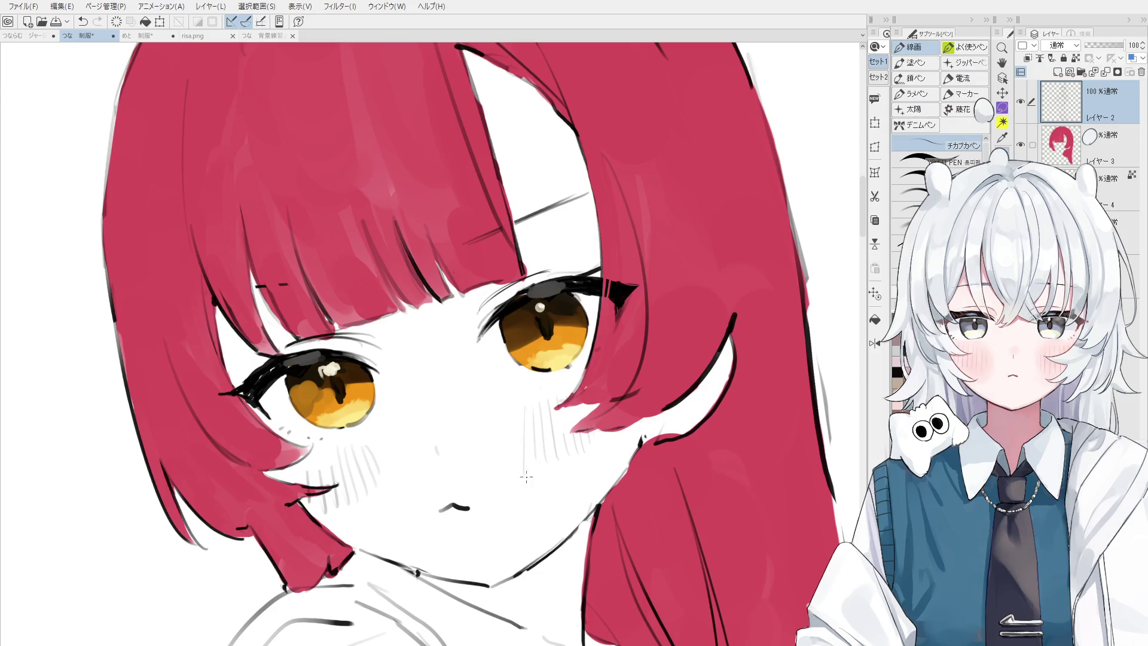
pyautogui.moveTo(523, 464); pyautogui.dragTo(558, 431)
pyautogui.hotkey('ctrl', 'z')
# - Draw short line-art strokes near the cheek, undoing the last one
pyautogui.press('e')
pyautogui.press('p')
pyautogui.moveTo(560, 416); pyautogui.dragTo(566, 457)
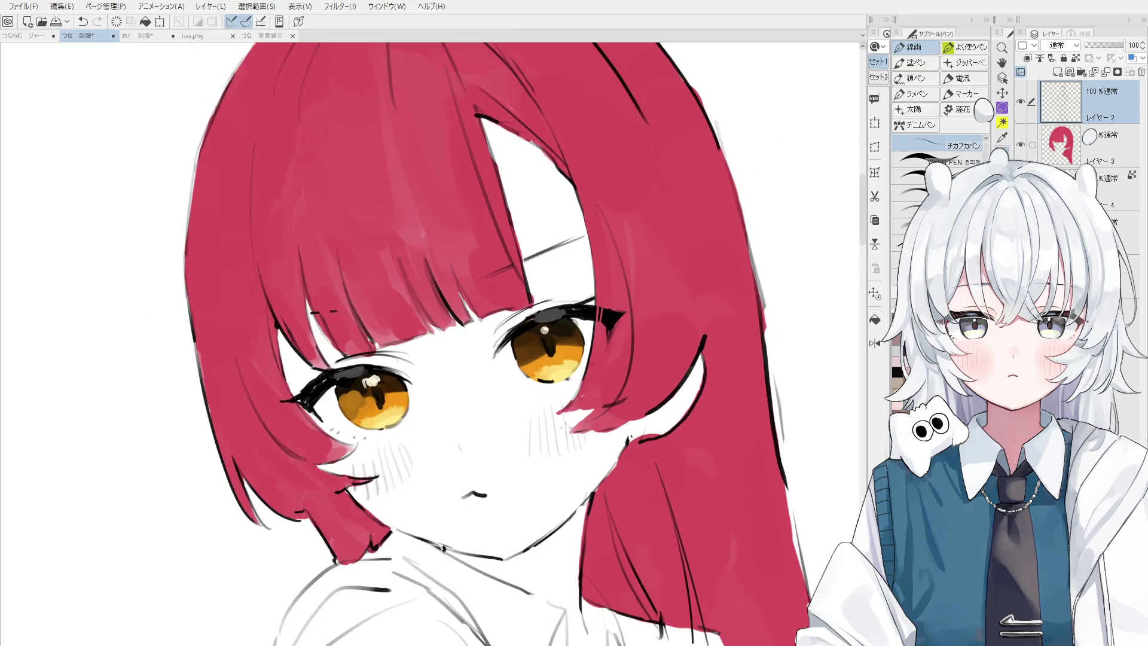
pyautogui.press('e')
pyautogui.press('p')
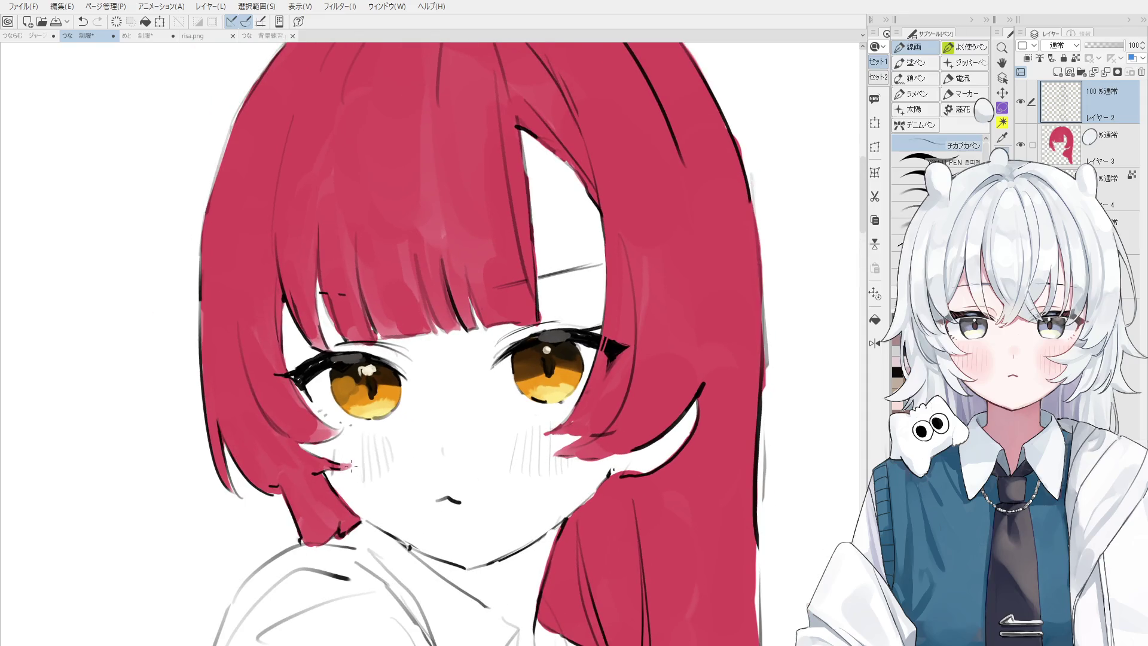
pyautogui.moveTo(342, 485); pyautogui.dragTo(345, 445)
pyautogui.hotkey('ctrl', 'z')
# - Redraw a short cheek stroke and undo it to retry
pyautogui.scroll(-3, 433, 409)
pyautogui.press('h')
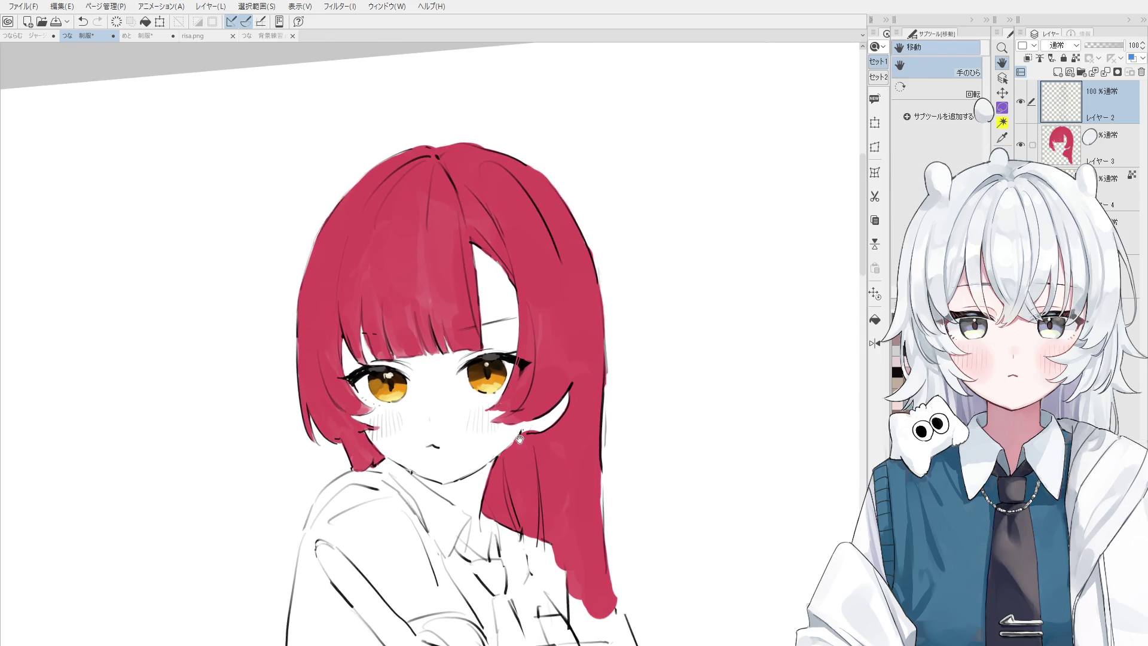
pyautogui.press('e')
pyautogui.scroll(5, 433, 409)
pyautogui.press('p')
pyautogui.moveTo(469, 461); pyautogui.dragTo(471, 388)
pyautogui.hotkey('ctrl', 'z')
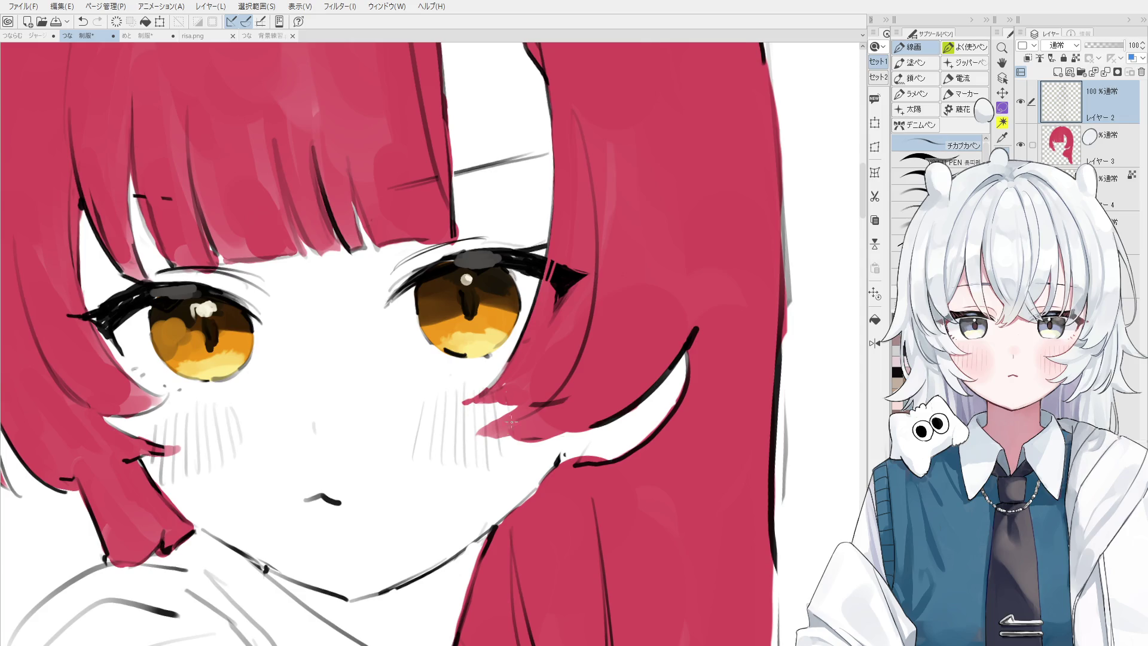
# - Erase the tip of a stray line near the eye to shorten it
pyautogui.scroll(-1, 490, 404)
pyautogui.scroll(-1, 514, 417)
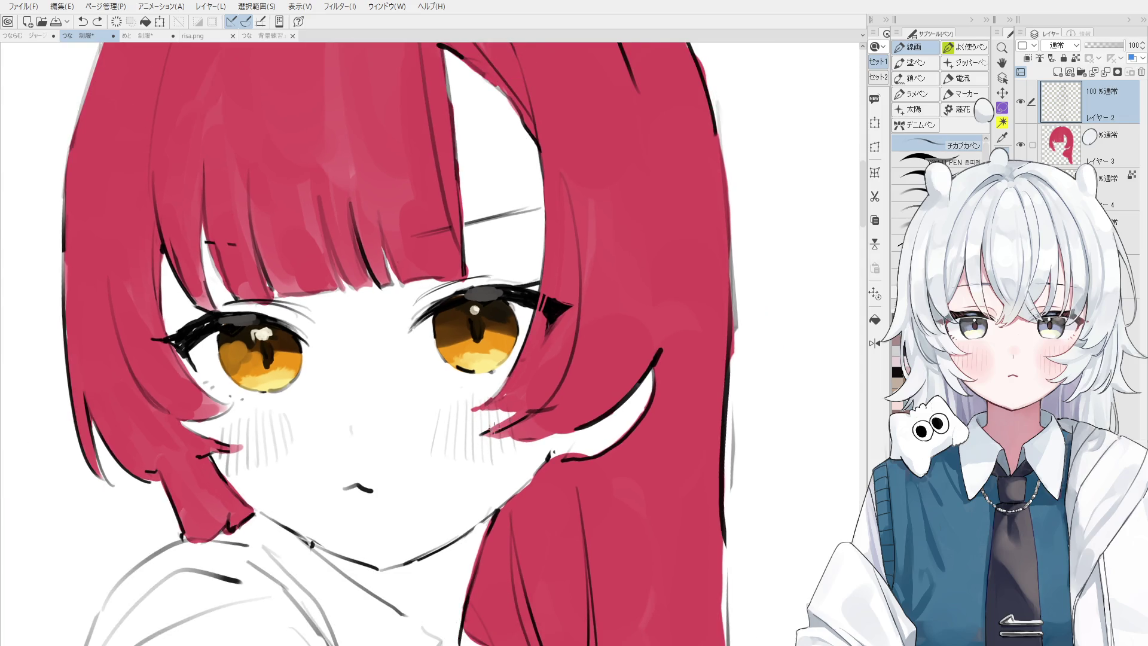
pyautogui.scroll(-1, 488, 437)
pyautogui.press('h')
pyautogui.press('p')
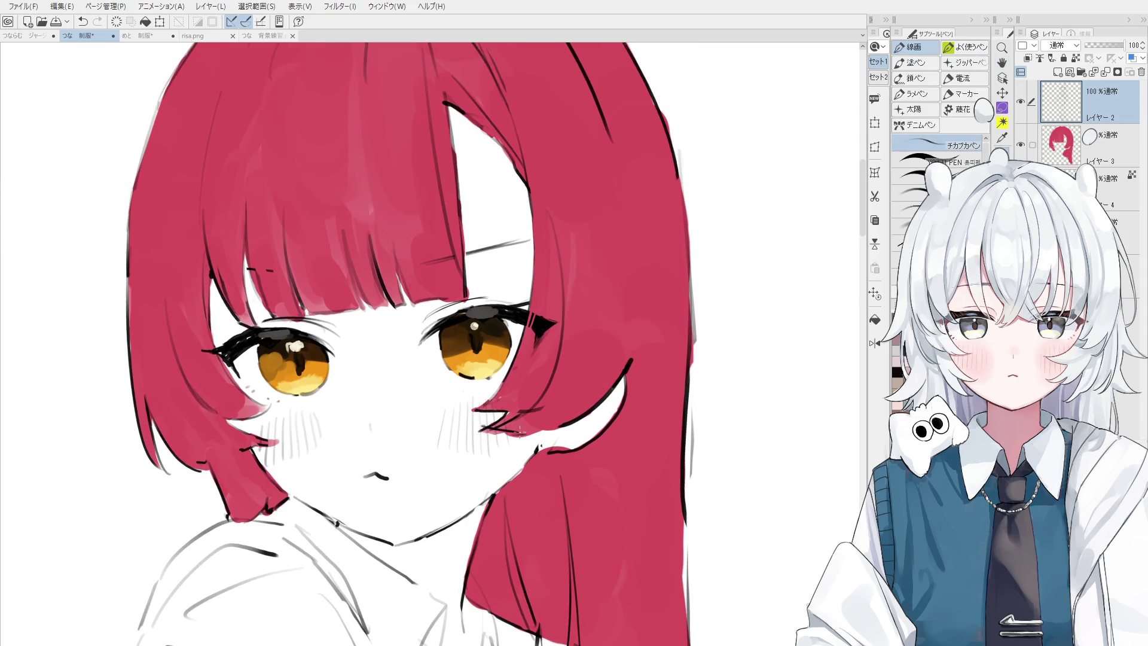
pyautogui.scroll(1, 536, 437)
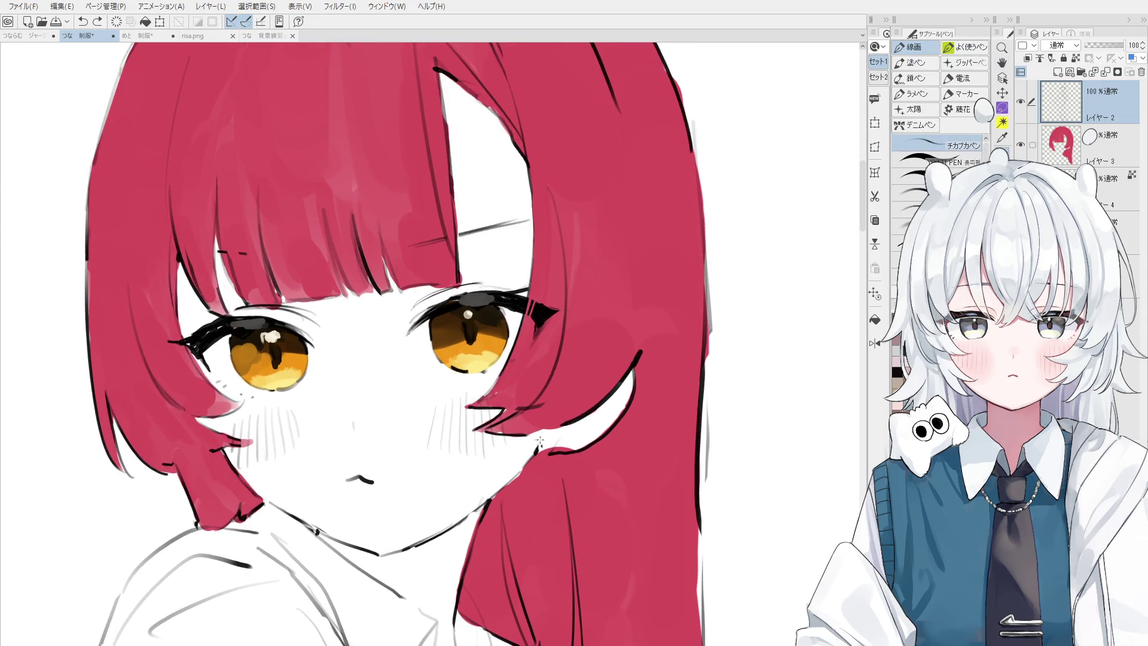
pyautogui.press('e')
pyautogui.moveTo(651, 354); pyautogui.dragTo(635, 366)
pyautogui.press('p')
# - Add a short stroke to the right upper eyelid
pyautogui.scroll(-2, 632, 364)
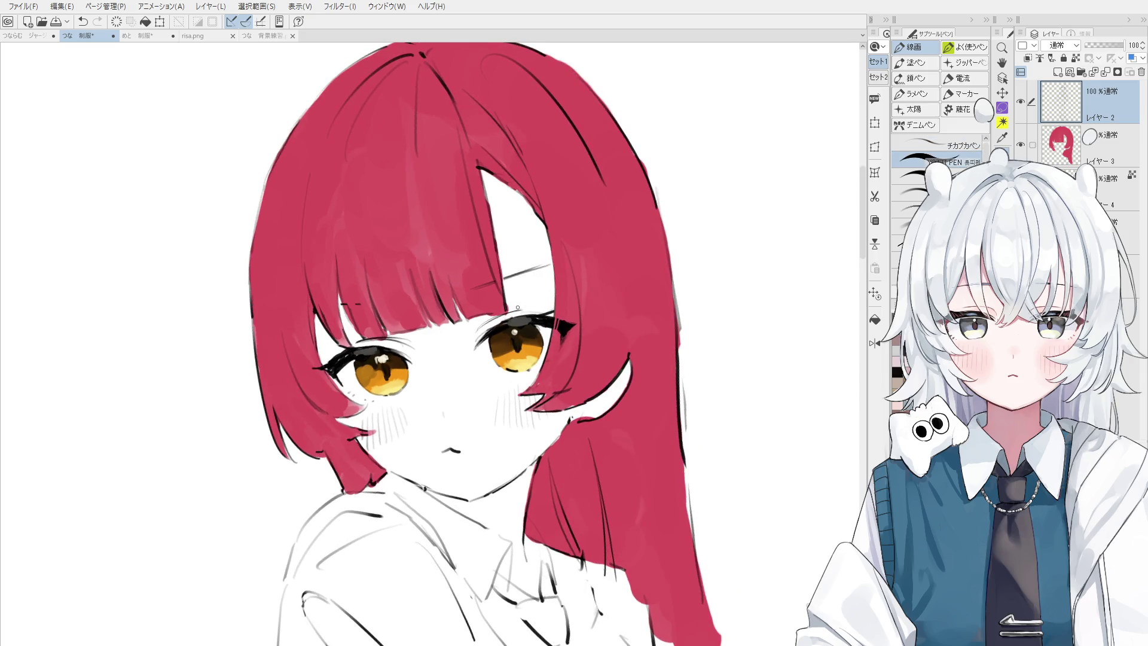
pyautogui.scroll(3, 519, 327)
pyautogui.hotkey('ctrl', 'z')
pyautogui.moveTo(527, 318); pyautogui.dragTo(547, 308)
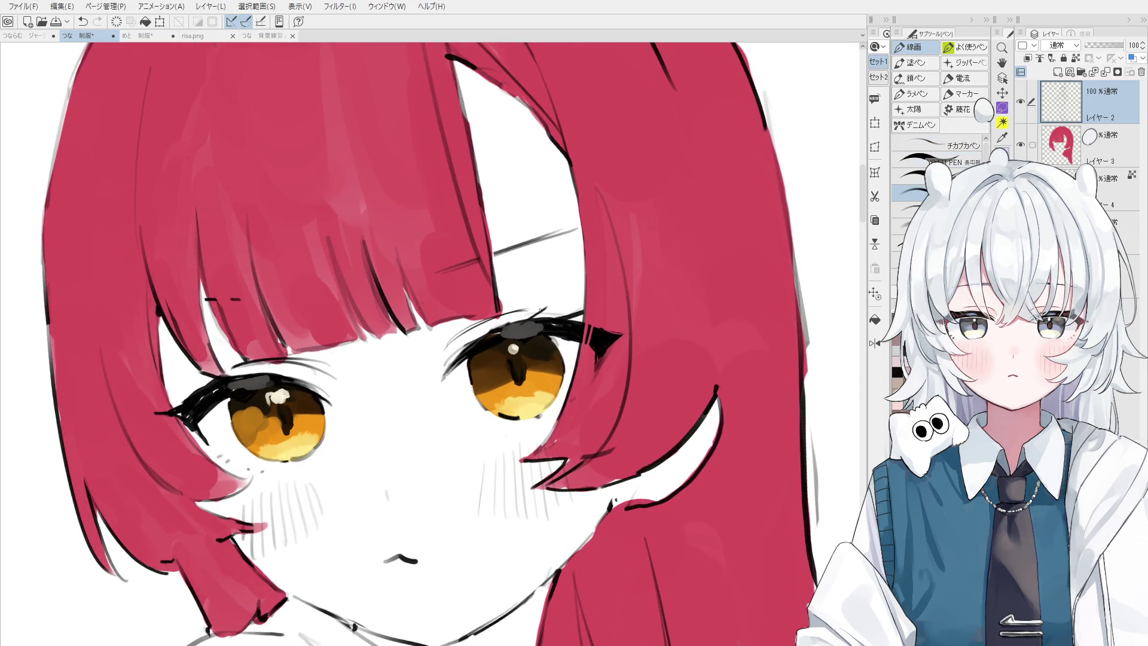
pyautogui.scroll(-1, 490, 363)
pyautogui.moveTo(490, 363)
pyautogui.mouseDown()
pyautogui.moveTo(411, 373)
pyautogui.moveTo(442, 383)
pyautogui.mouseUp()
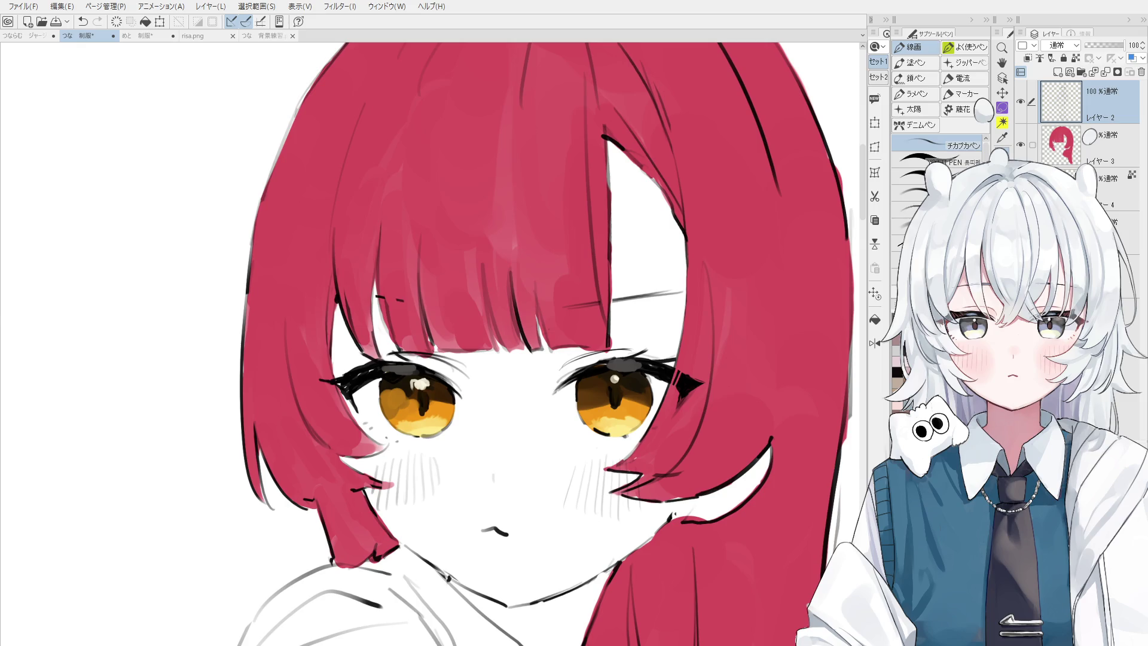
# - Darken the right eye's upper lash line and the grey patch above its iris
pyautogui.scroll(-3, 596, 331)
pyautogui.press('o')
pyautogui.press('-')
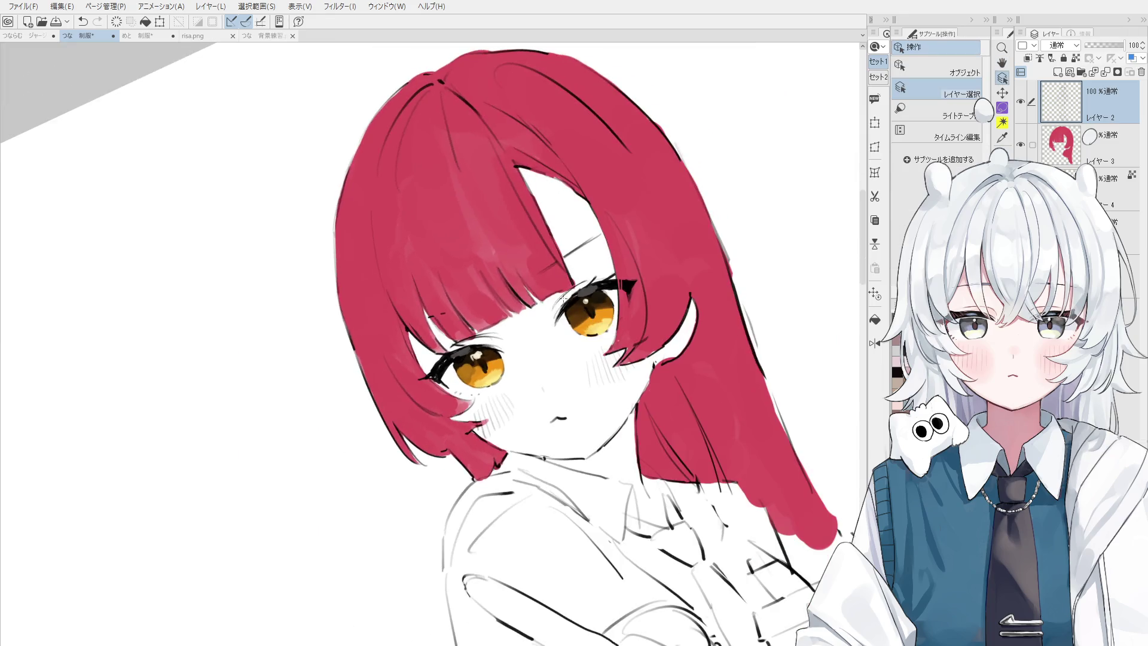
pyautogui.scroll(5, 595, 331)
pyautogui.press('p')
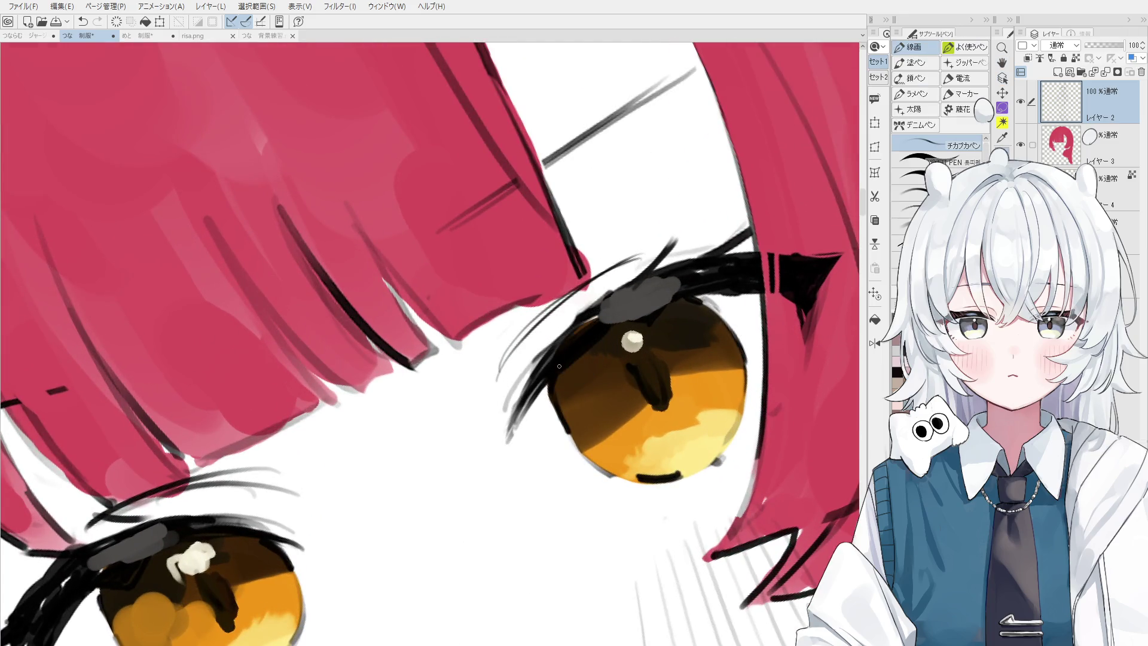
pyautogui.moveTo(554, 359)
pyautogui.mouseDown()
pyautogui.moveTo(604, 298)
pyautogui.moveTo(657, 266)
pyautogui.mouseUp()
pyautogui.moveTo(604, 317)
pyautogui.mouseDown()
pyautogui.moveTo(676, 278)
pyautogui.moveTo(639, 300)
pyautogui.moveTo(664, 293)
pyautogui.mouseUp()
# - Tilt and zoom the view, shrink the eraser, and add a short dark stroke along the lash
pyautogui.press('-')
pyautogui.press('.')
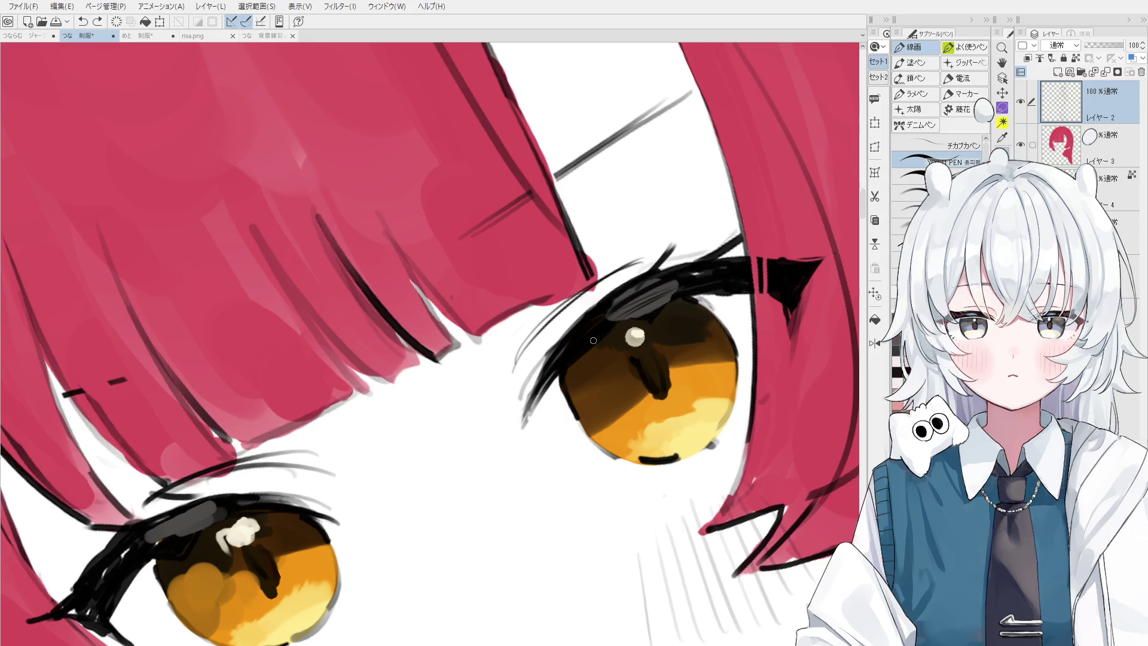
pyautogui.hotkey('ctrl', '-')
pyautogui.press('e')
pyautogui.press('-')
pyautogui.press('[')
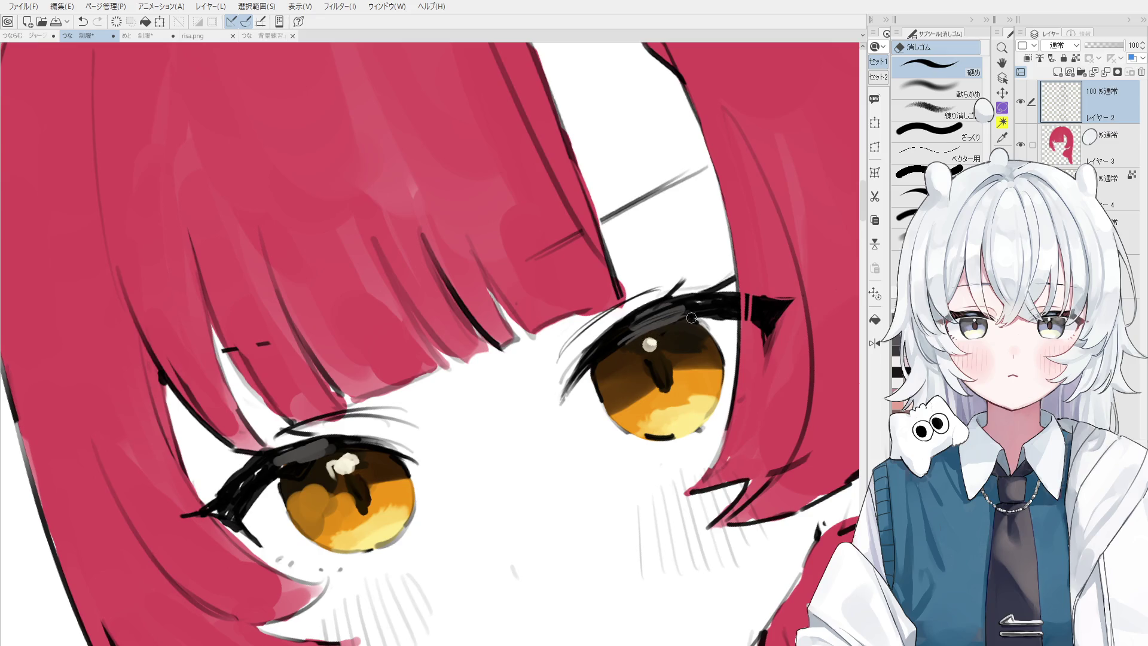
pyautogui.press('o')
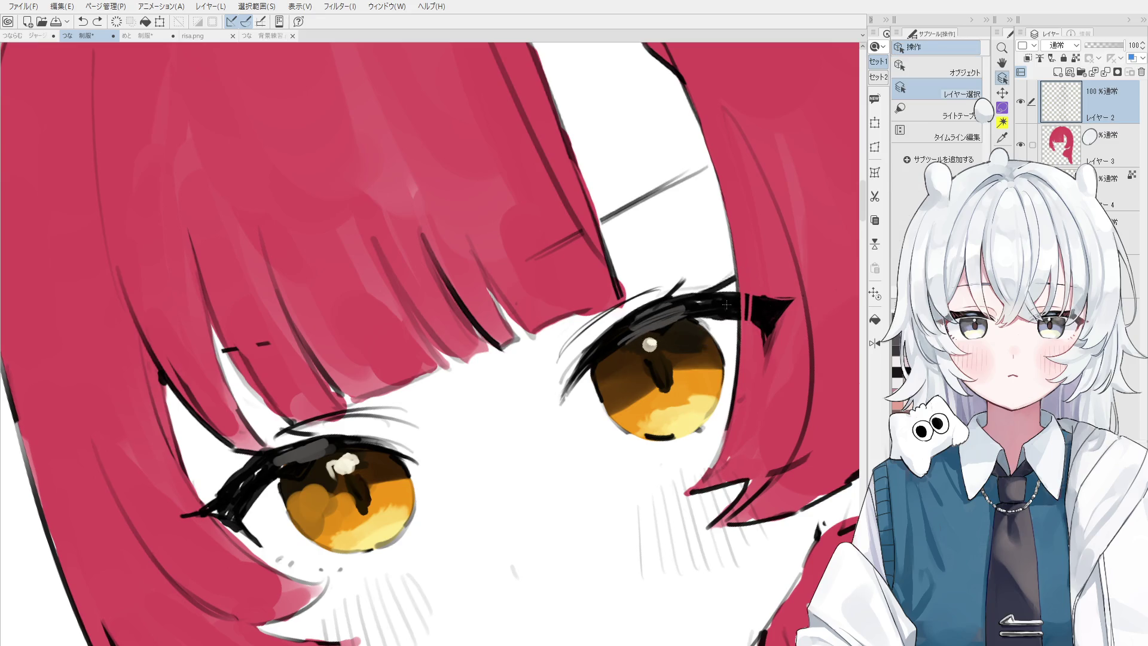
pyautogui.scroll(1, 709, 308)
pyautogui.press('p')
pyautogui.moveTo(684, 323)
pyautogui.mouseDown()
pyautogui.moveTo(699, 319)
pyautogui.moveTo(678, 326)
pyautogui.mouseUp()
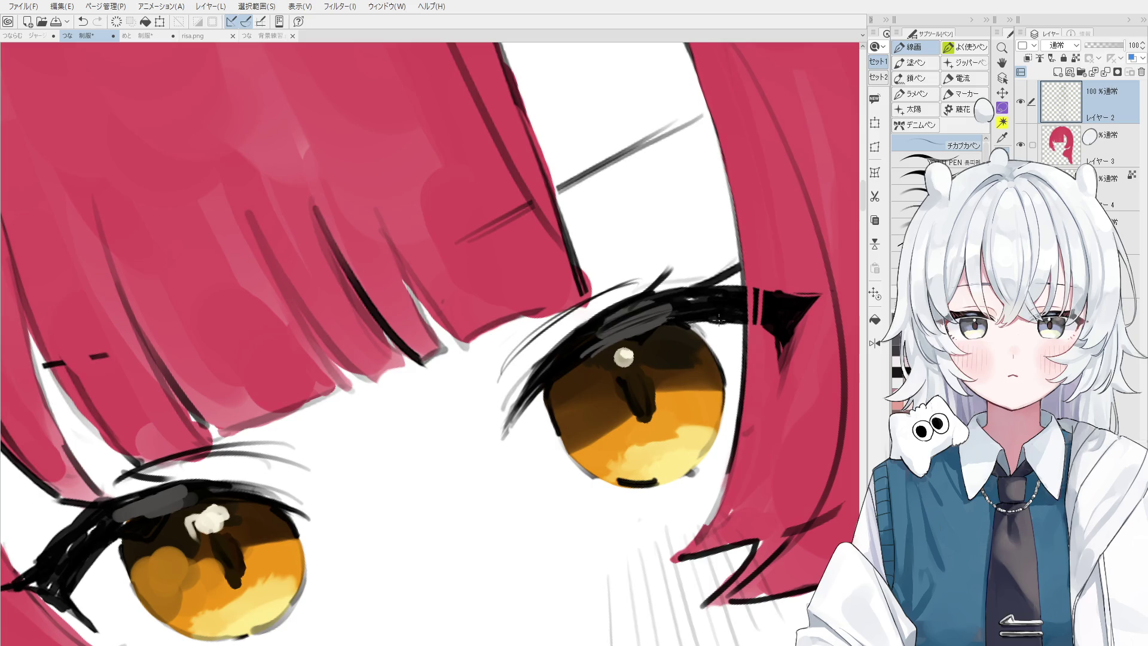
# - Draw an upturned lash from the right eye's lash line, redrawing and trimming it
pyautogui.scroll(1, 711, 308)
pyautogui.press('.')
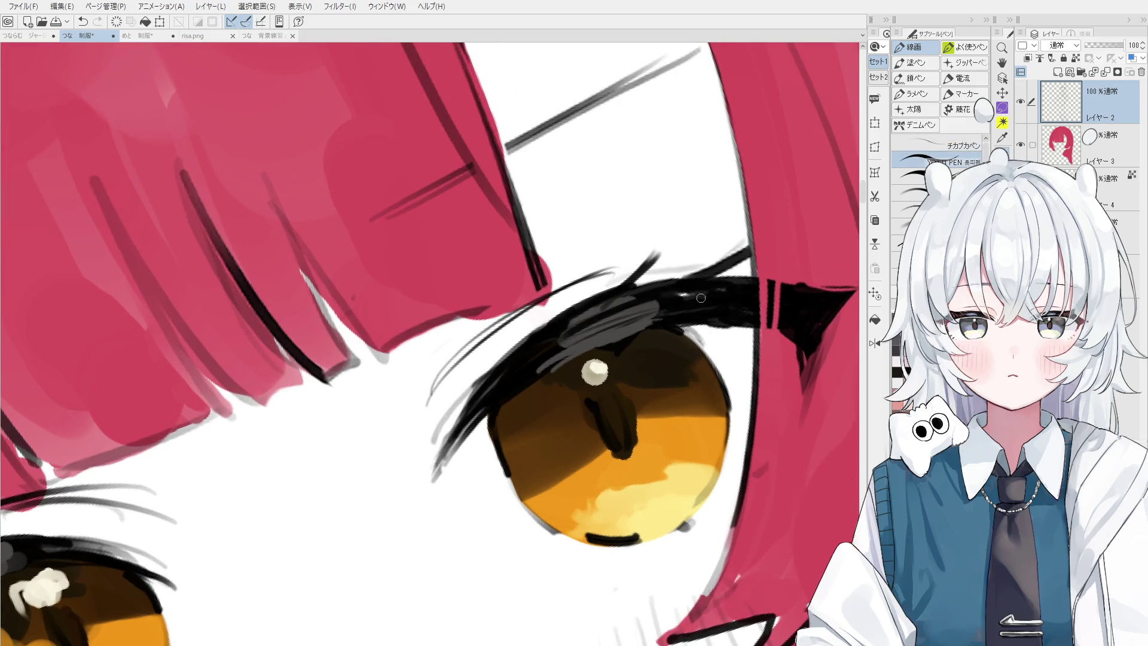
pyautogui.press('e')
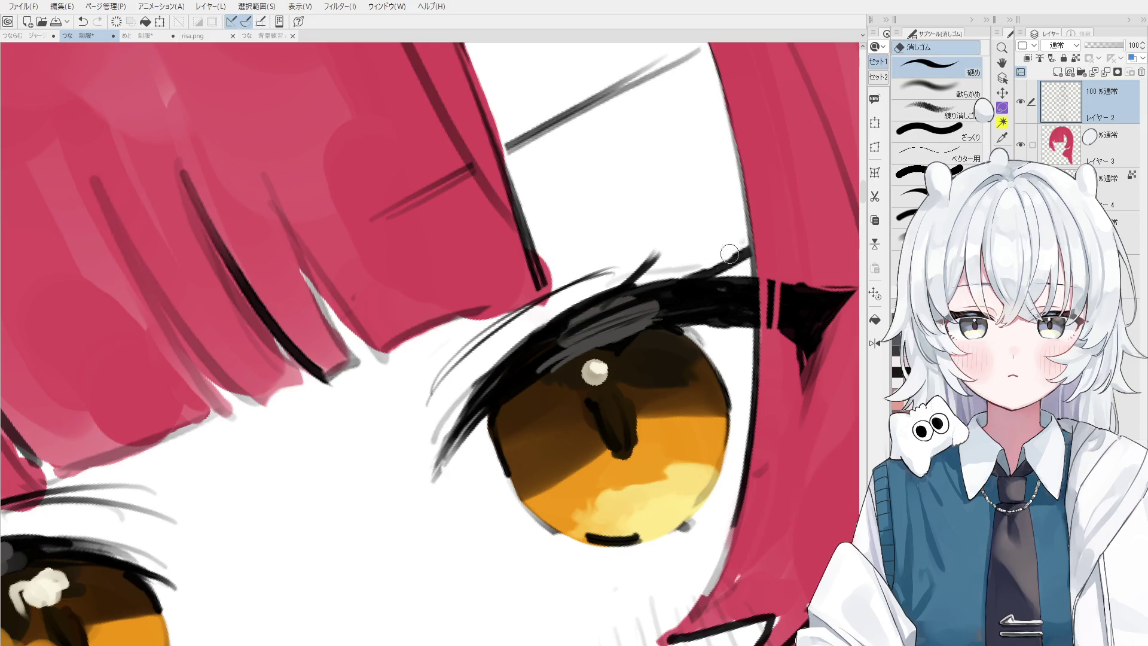
pyautogui.press('p')
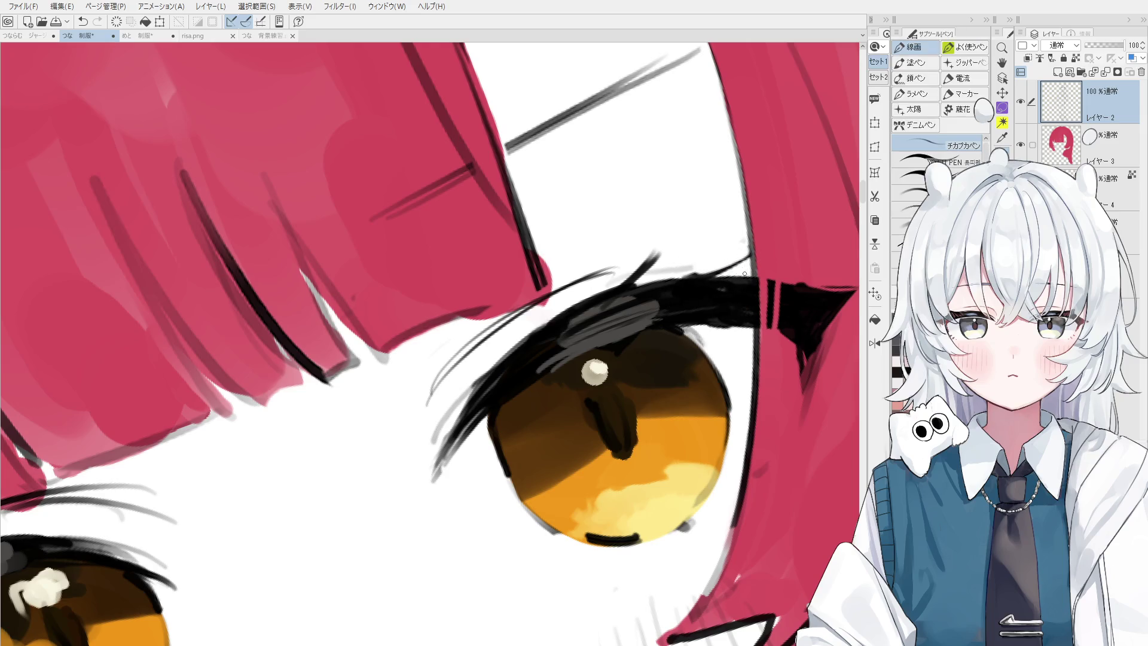
pyautogui.moveTo(688, 276); pyautogui.dragTo(767, 246)
pyautogui.hotkey('ctrl', 'z')
pyautogui.hotkey('ctrl', 'z')
pyautogui.moveTo(688, 276)
pyautogui.mouseDown()
pyautogui.moveTo(767, 245)
pyautogui.moveTo(646, 263)
pyautogui.mouseUp()
pyautogui.press('e')
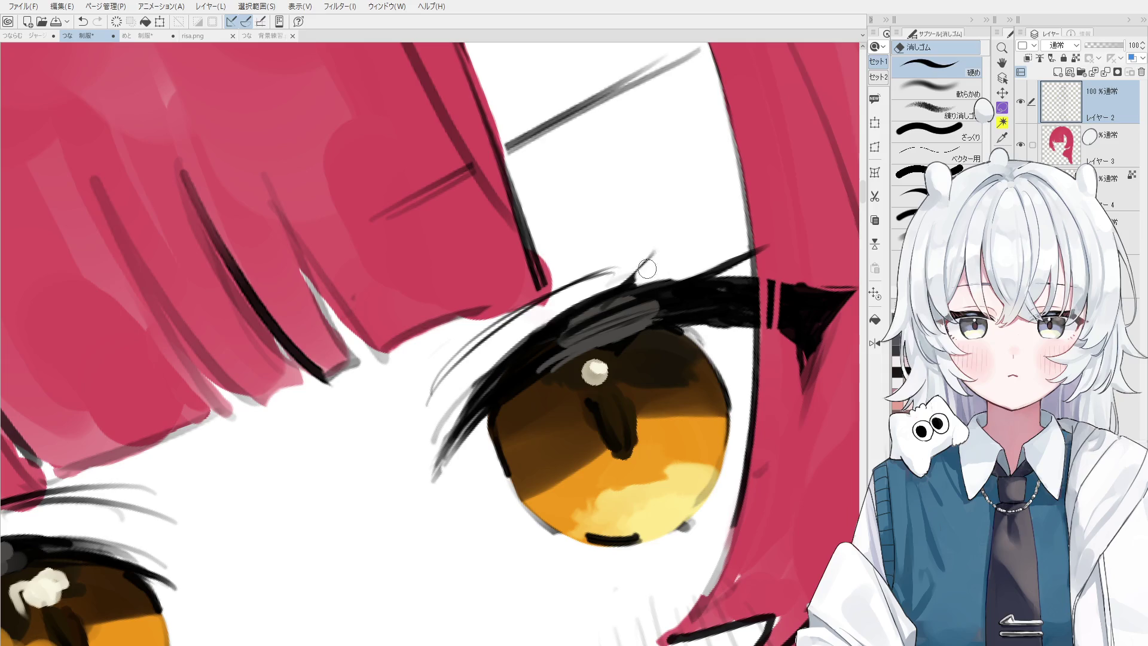
pyautogui.press('p')
# - Add the hair fill layer to the layer selection and return to the line-art pen
pyautogui.scroll(-2, 649, 261)
pyautogui.press('e')
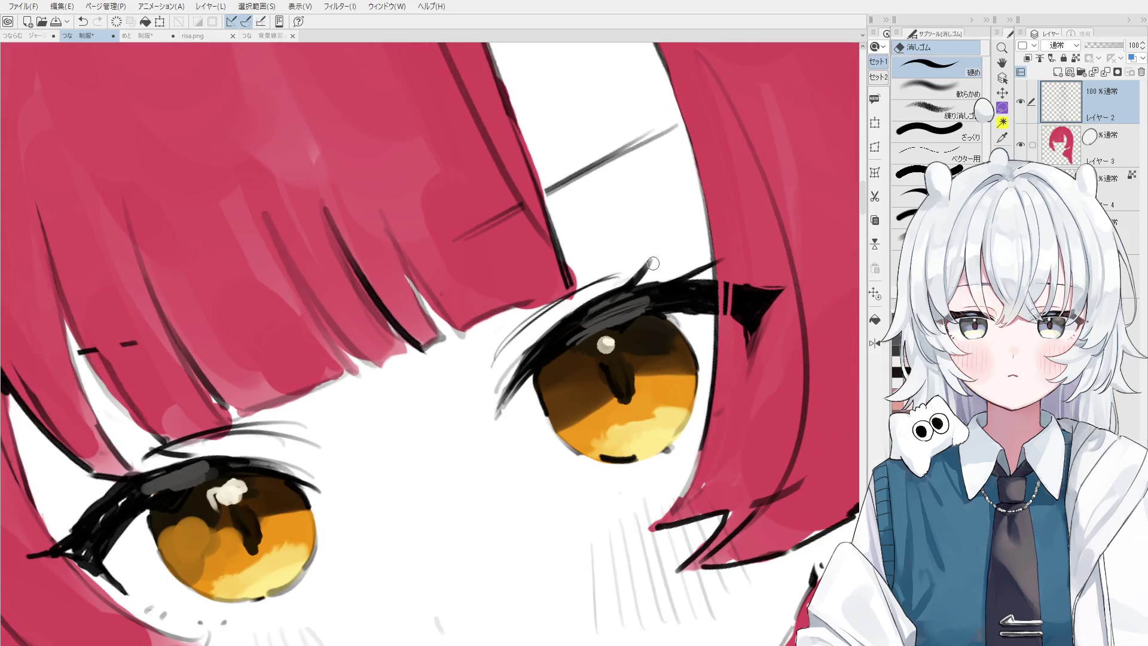
pyautogui.scroll(-2, 638, 280)
pyautogui.scroll(-2, 681, 281)
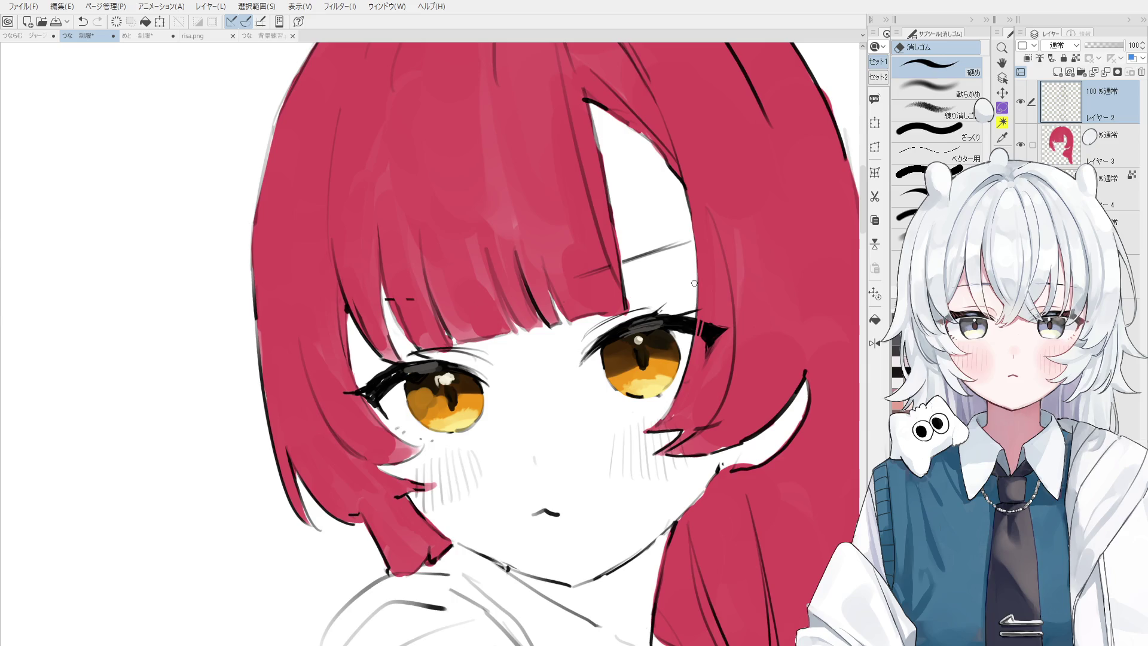
pyautogui.press('o')
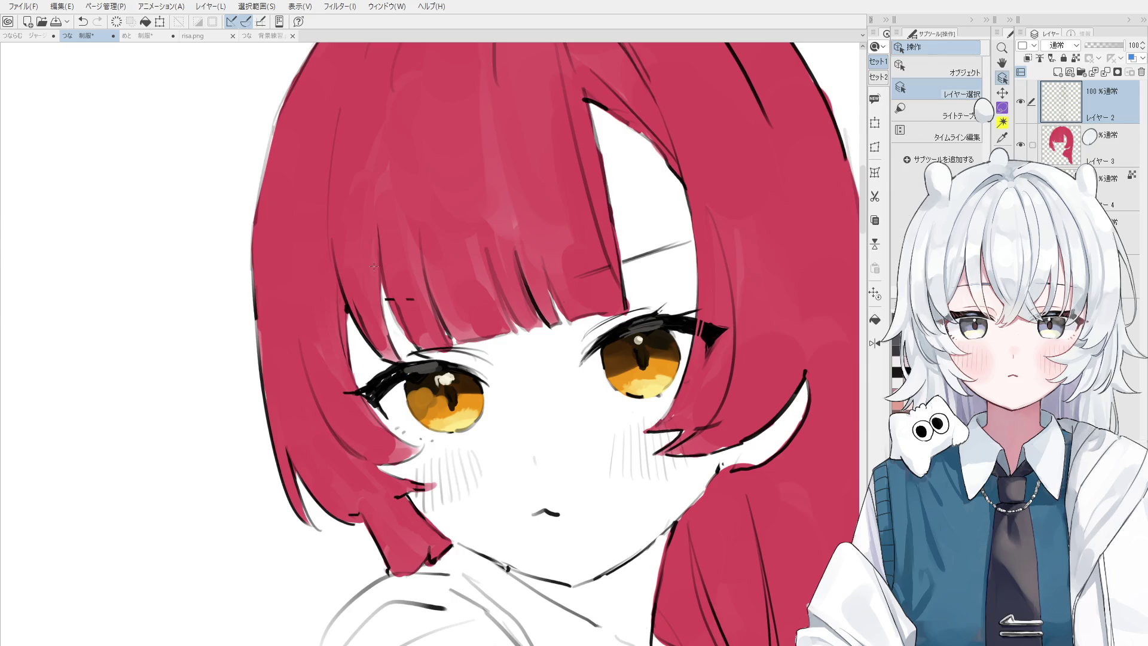
pyautogui.scroll(2, 373, 265)
pyautogui.keyDown('shift'); pyautogui.click(389, 365); pyautogui.keyUp('shift')
pyautogui.press('p')
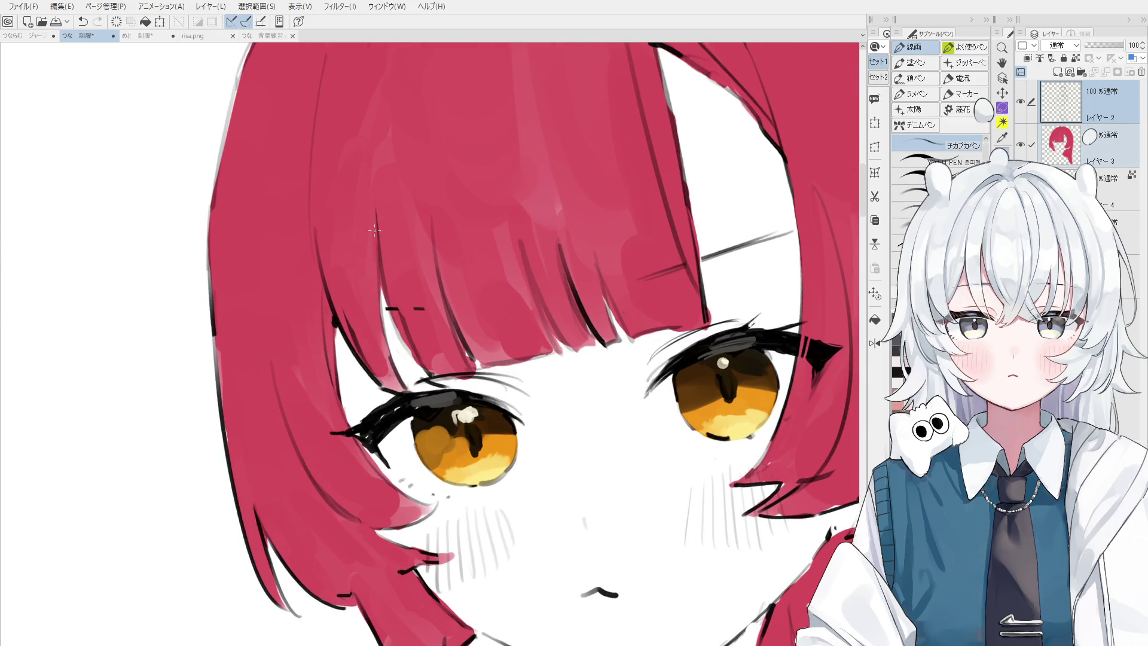
# - Erase the small stray dark marks in the bangs
pyautogui.scroll(-1, 398, 340)
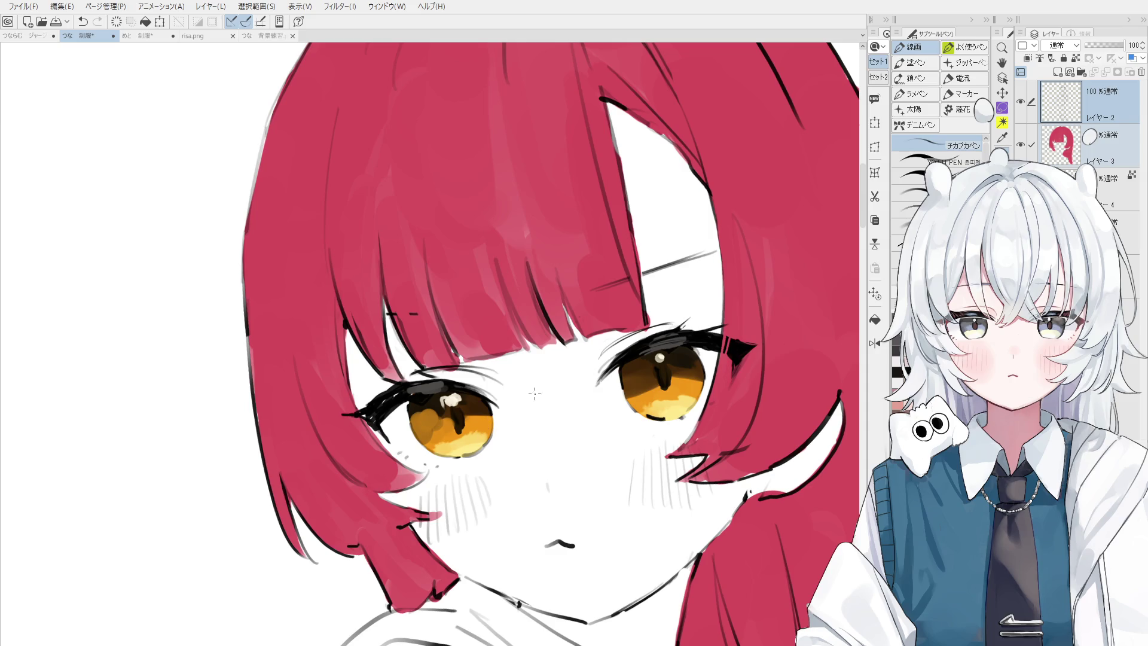
pyautogui.press('e')
pyautogui.scroll(1, 371, 257)
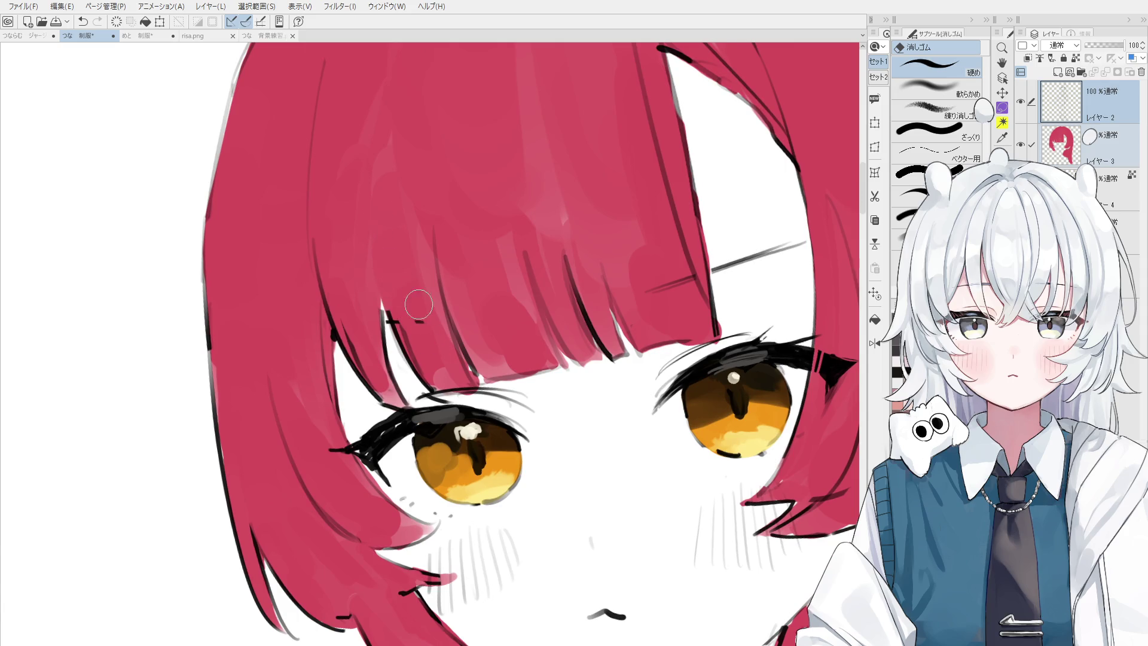
pyautogui.moveTo(388, 321); pyautogui.dragTo(423, 323)
pyautogui.press('p')
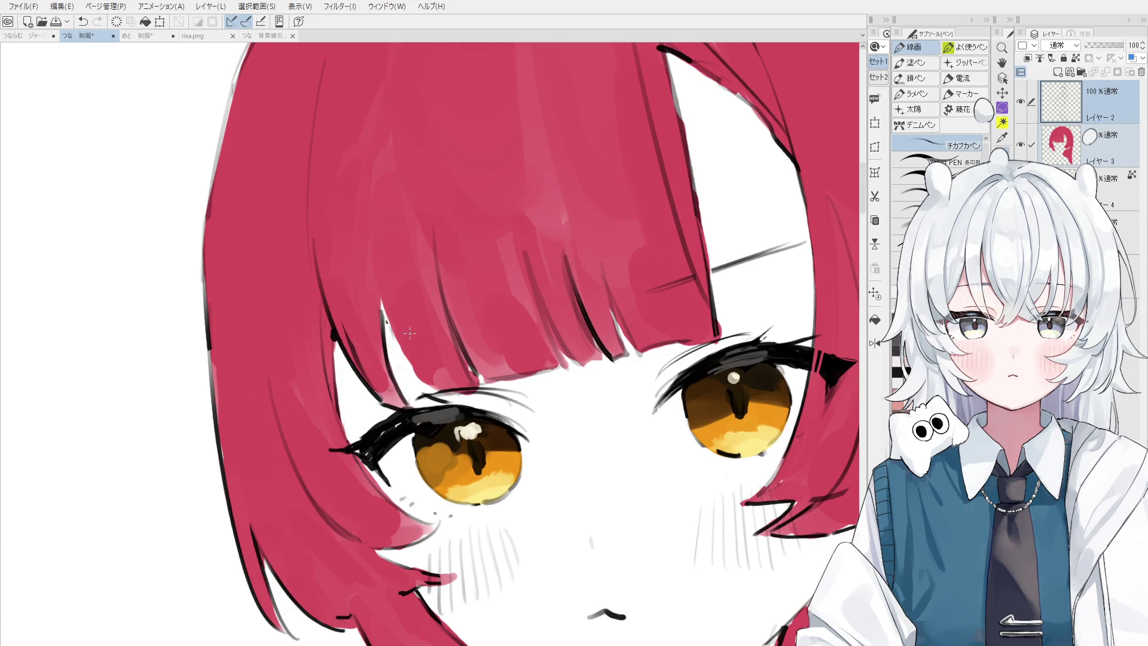
# - Draw a strand line in the bangs, settling on a shorter stroke after undo/redo comparisons
pyautogui.moveTo(377, 263); pyautogui.dragTo(398, 332)
pyautogui.hotkey('ctrl', 'z')
pyautogui.hotkey('ctrl', 'y')
pyautogui.hotkey('ctrl', 'z')
pyautogui.hotkey('ctrl', 'y')
pyautogui.hotkey('ctrl', 'z')
pyautogui.moveTo(384, 278); pyautogui.dragTo(393, 333)
# - Trim the top of the new bang strand with the eraser
pyautogui.scroll(1, 385, 300)
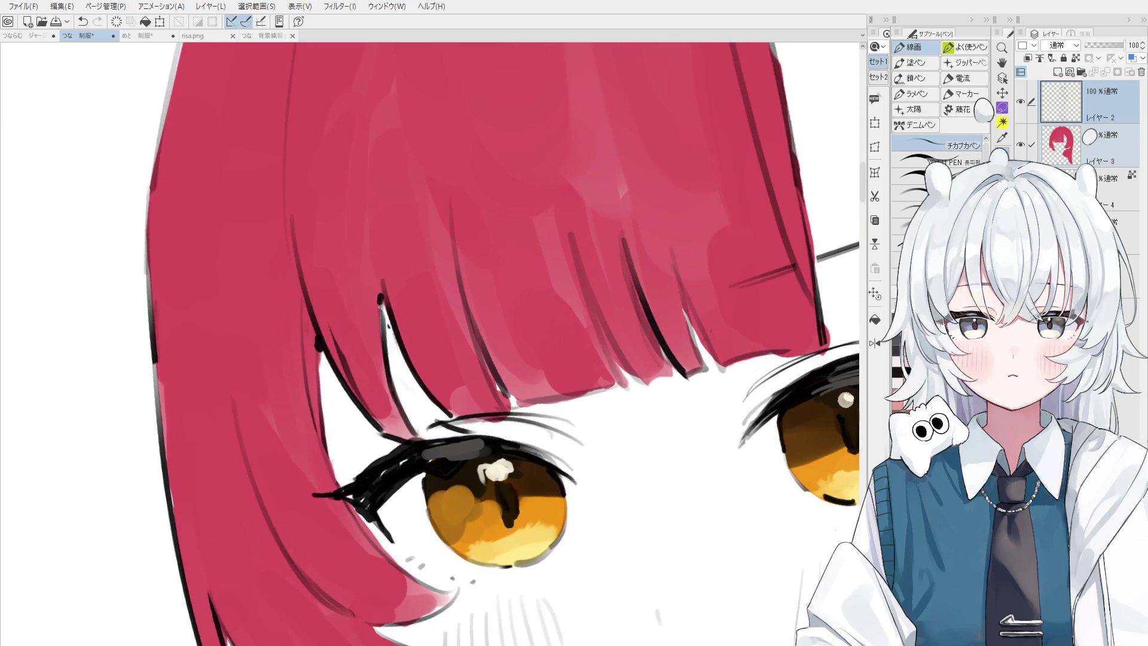
pyautogui.press('e')
pyautogui.moveTo(380, 298)
pyautogui.mouseDown()
pyautogui.moveTo(371, 277)
pyautogui.moveTo(383, 326)
pyautogui.moveTo(380, 275)
pyautogui.mouseUp()
pyautogui.press('p')
pyautogui.scroll(-1, 410, 326)
pyautogui.press('e')
pyautogui.press('p')
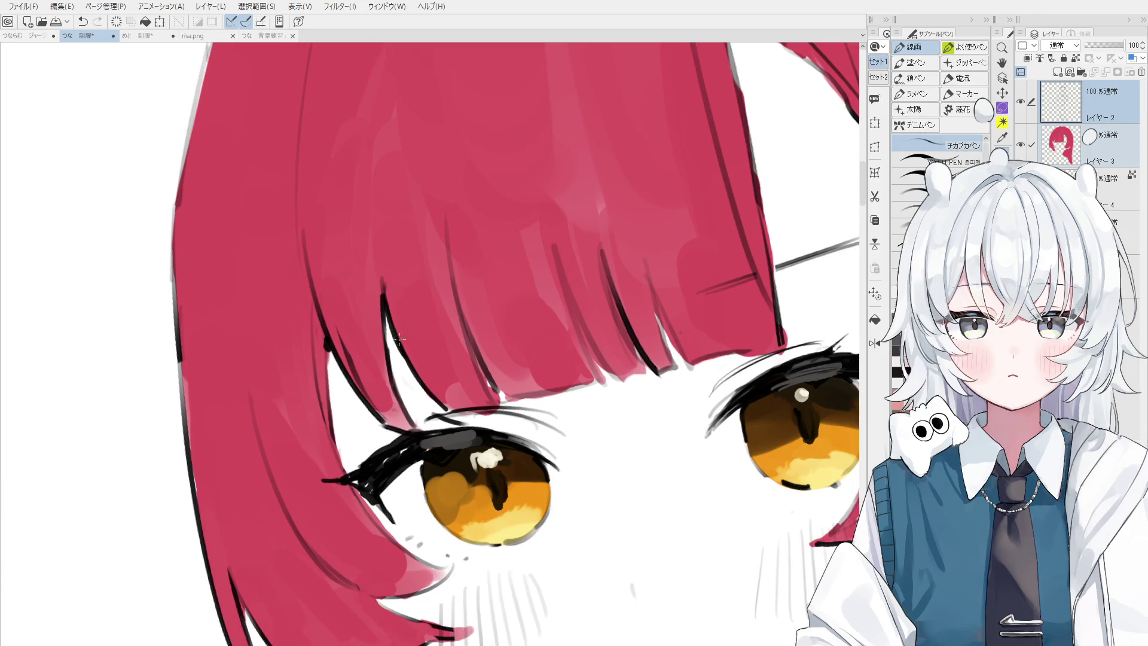
pyautogui.press('e')
pyautogui.press('p')
pyautogui.scroll(-1, 406, 366)
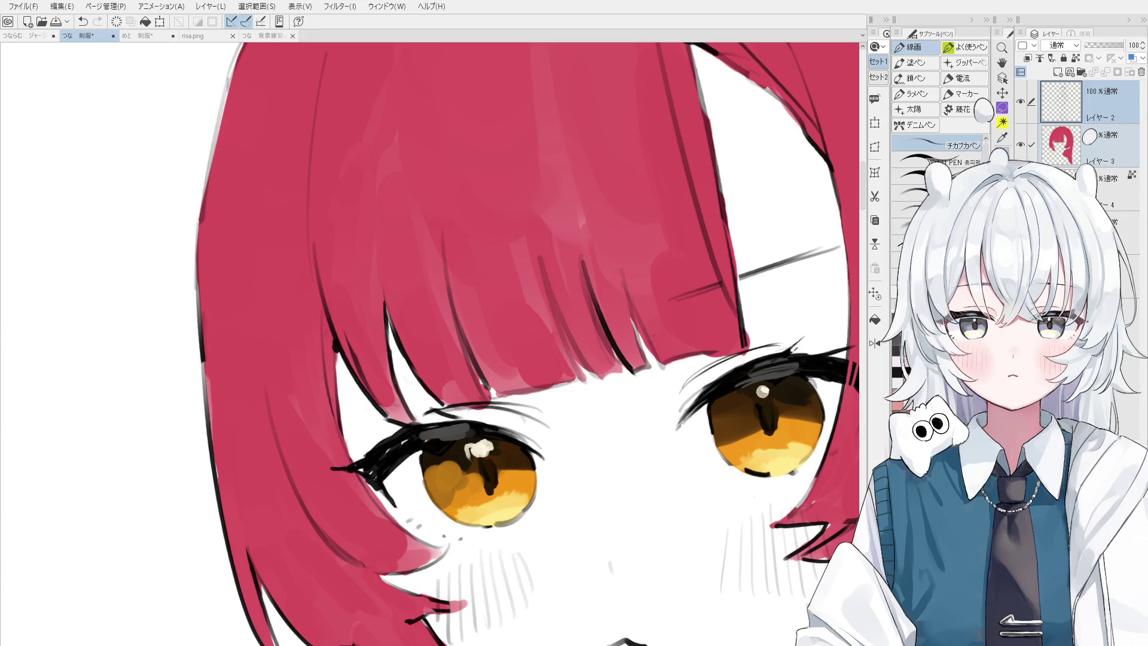
# - Reposition the canvas and select layer 4 with the painting brush
pyautogui.scroll(-3, 430, 344)
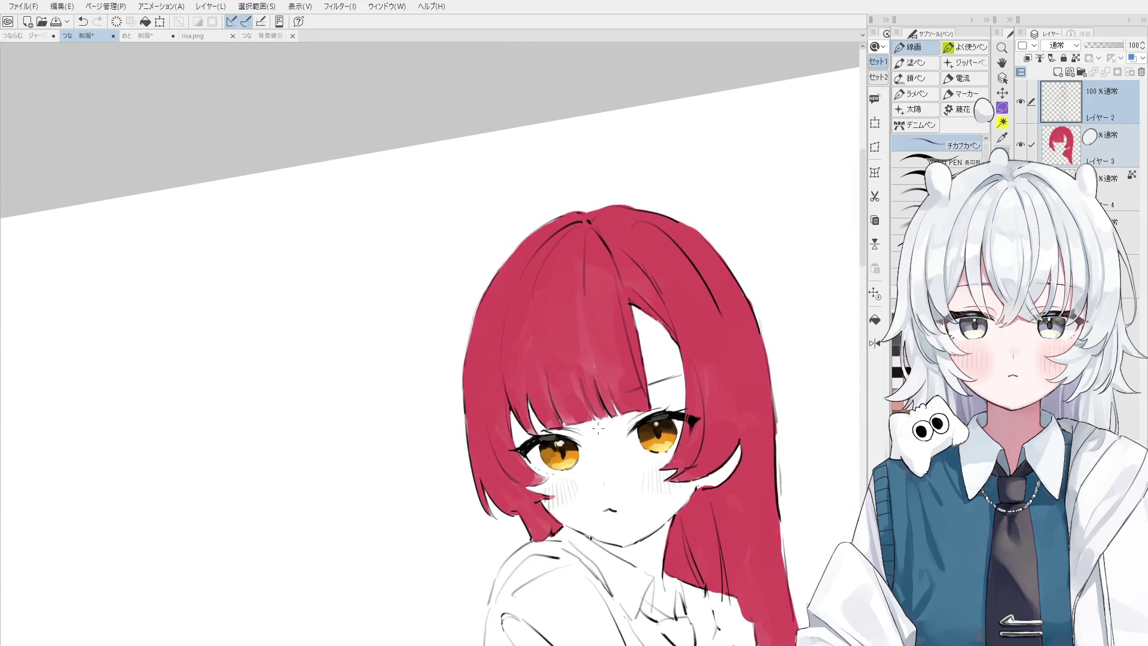
pyautogui.press('o')
pyautogui.scroll(2, 568, 342)
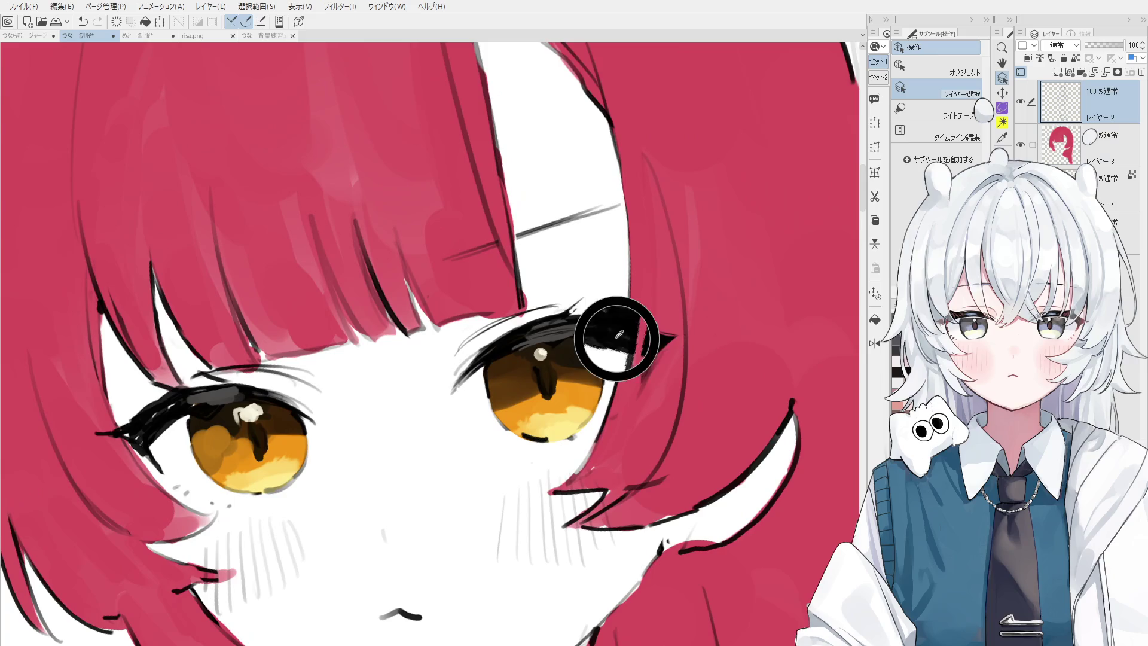
pyautogui.press('p')
pyautogui.scroll(2, 568, 342)
pyautogui.press('h')
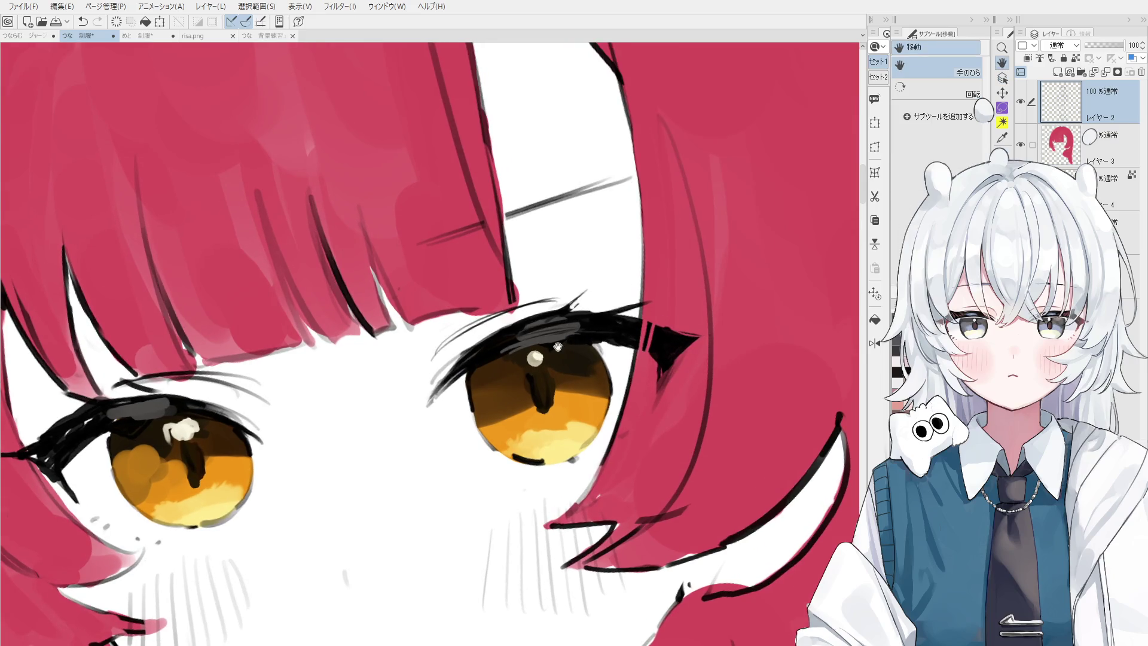
pyautogui.scroll(-3, 567, 342)
pyautogui.press('b')
pyautogui.keyDown('ctrl'); pyautogui.keyDown('shift'); pyautogui.click(637, 335); pyautogui.keyUp('shift'); pyautogui.keyUp('ctrl')
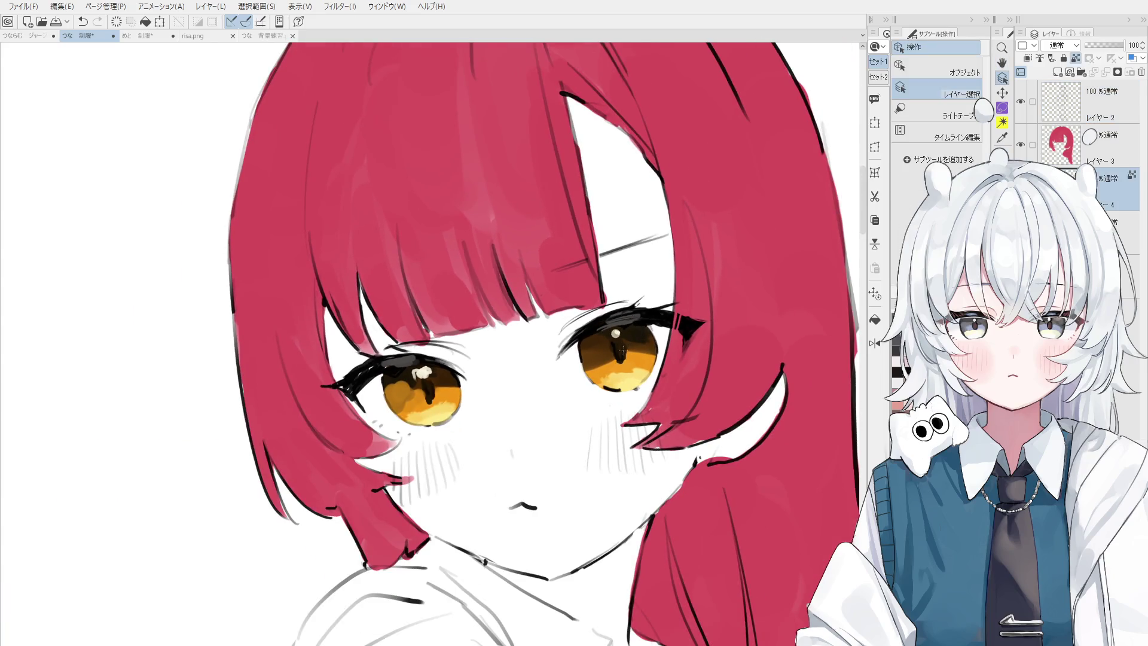
# - On the layer below layer 4, paint pink blush on the right and left cheeks
pyautogui.scroll(2, 605, 361)
pyautogui.press('h')
pyautogui.scroll(-2, 604, 361)
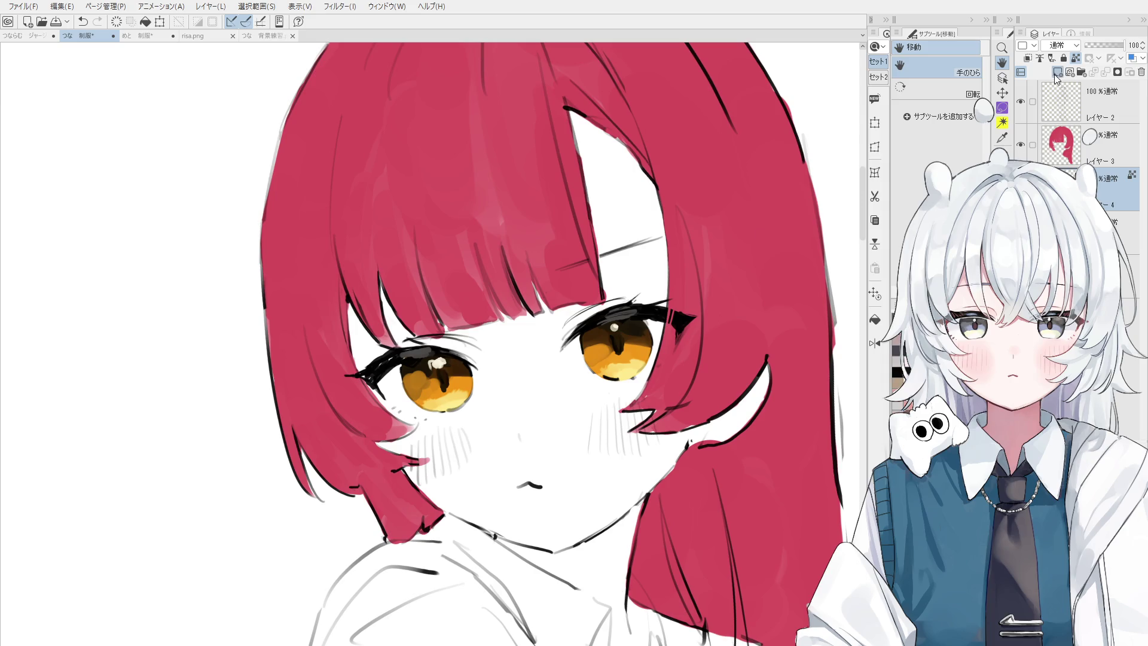
pyautogui.click(1112, 233)
pyautogui.press('b')
pyautogui.moveTo(640, 419)
pyautogui.mouseDown()
pyautogui.moveTo(605, 410)
pyautogui.moveTo(625, 395)
pyautogui.mouseUp()
pyautogui.press(']')
pyautogui.press(']')
pyautogui.press(']')
pyautogui.hotkey('ctrl', 'z')
pyautogui.moveTo(448, 419)
pyautogui.mouseDown()
pyautogui.moveTo(487, 472)
pyautogui.moveTo(400, 424)
pyautogui.mouseUp()
# - Select the red hair layer and rotate the view to see the whole figure
pyautogui.scroll(-2, 454, 443)
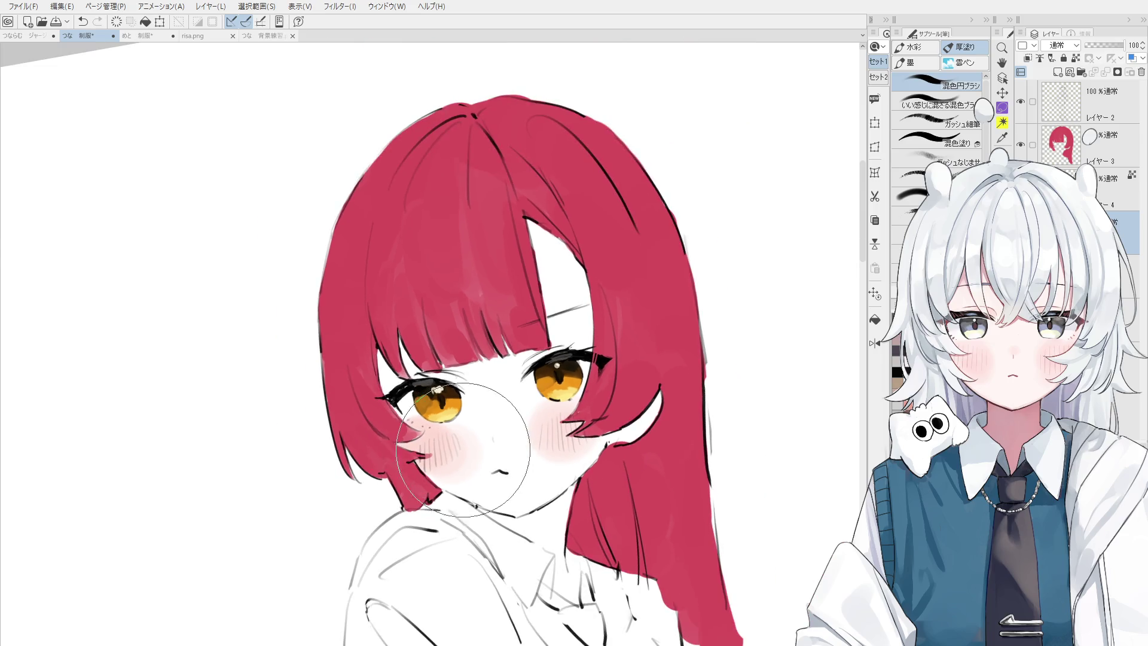
pyautogui.keyDown('ctrl'); pyautogui.keyDown('shift'); pyautogui.click(396, 464); pyautogui.keyUp('shift'); pyautogui.keyUp('ctrl')
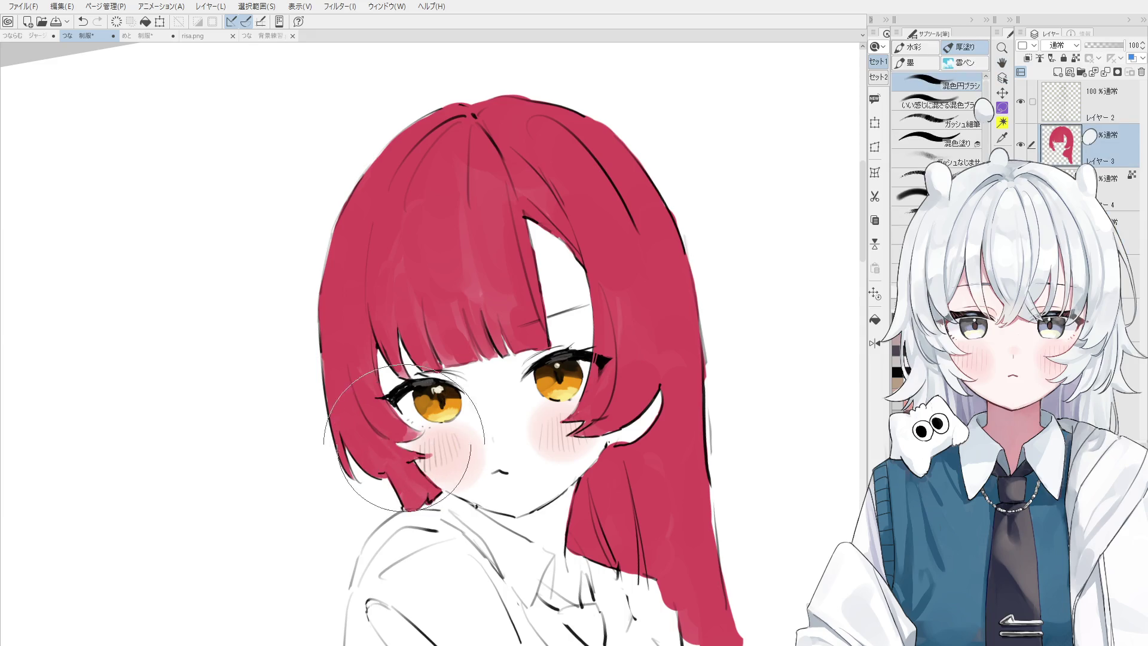
pyautogui.scroll(-3, 398, 453)
pyautogui.moveTo(398, 454); pyautogui.dragTo(541, 418)
pyautogui.scroll(-1, 555, 407)
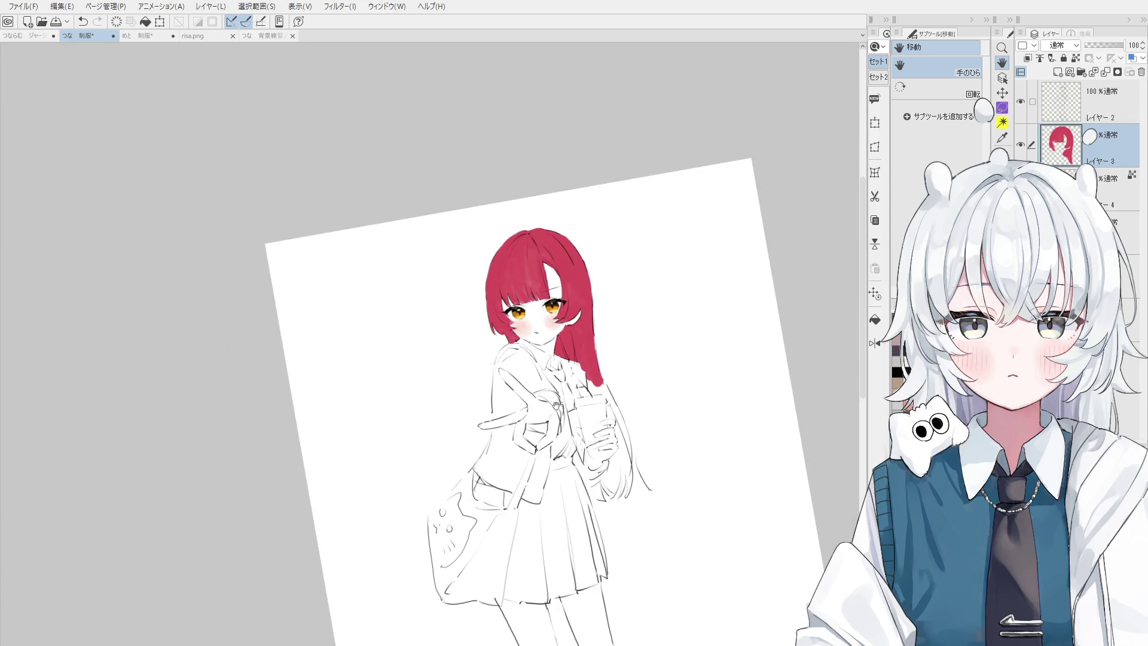
pyautogui.scroll(-1, 299, 478)
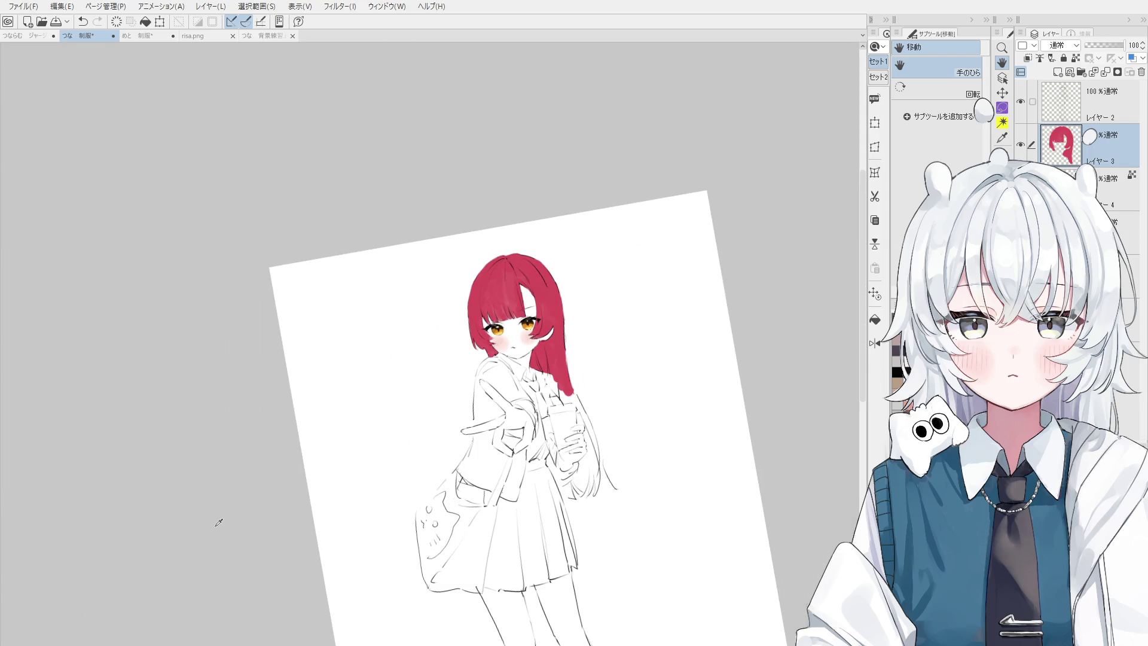
pyautogui.moveTo(425, 376); pyautogui.dragTo(479, 346)
pyautogui.scroll(6, 479, 347)
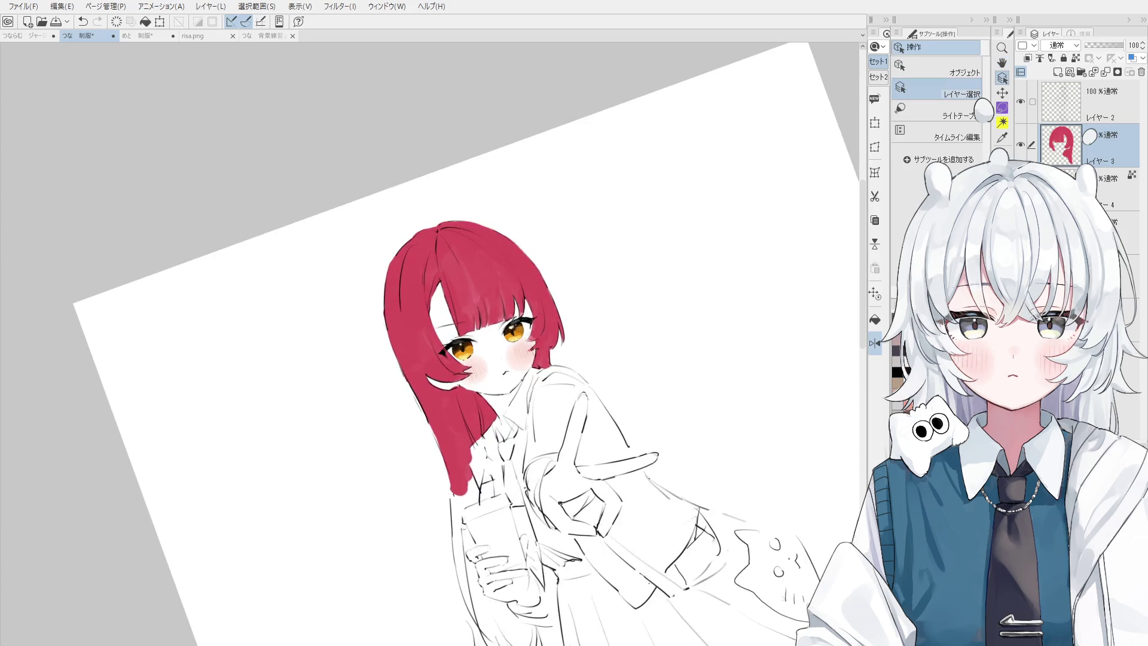
# - On layer 4, blend the highlight in the amber eye with the blending brush
pyautogui.hotkey('alt', ']')
pyautogui.press('p')
pyautogui.scroll(2, 518, 325)
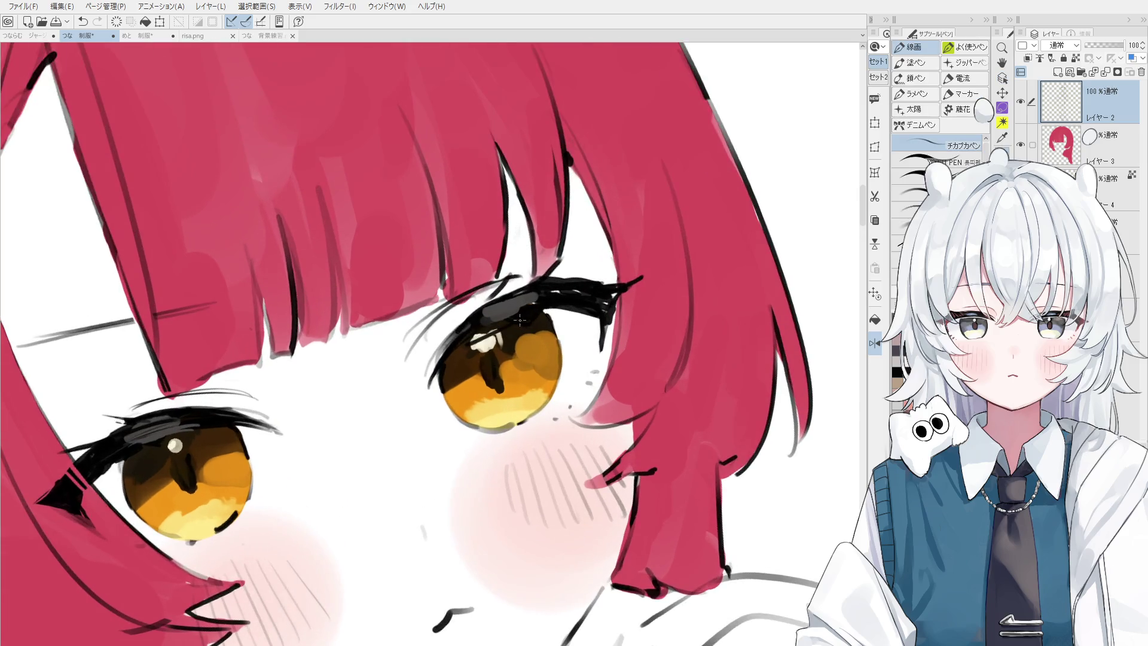
pyautogui.keyDown('ctrl'); pyautogui.keyDown('shift'); pyautogui.click(469, 342); pyautogui.keyUp('shift'); pyautogui.keyUp('ctrl')
pyautogui.press('b')
pyautogui.moveTo(472, 359); pyautogui.dragTo(496, 331)
# - Return to Layer 2, rotate the head upright and pan to the upper body
pyautogui.scroll(-4, 496, 331)
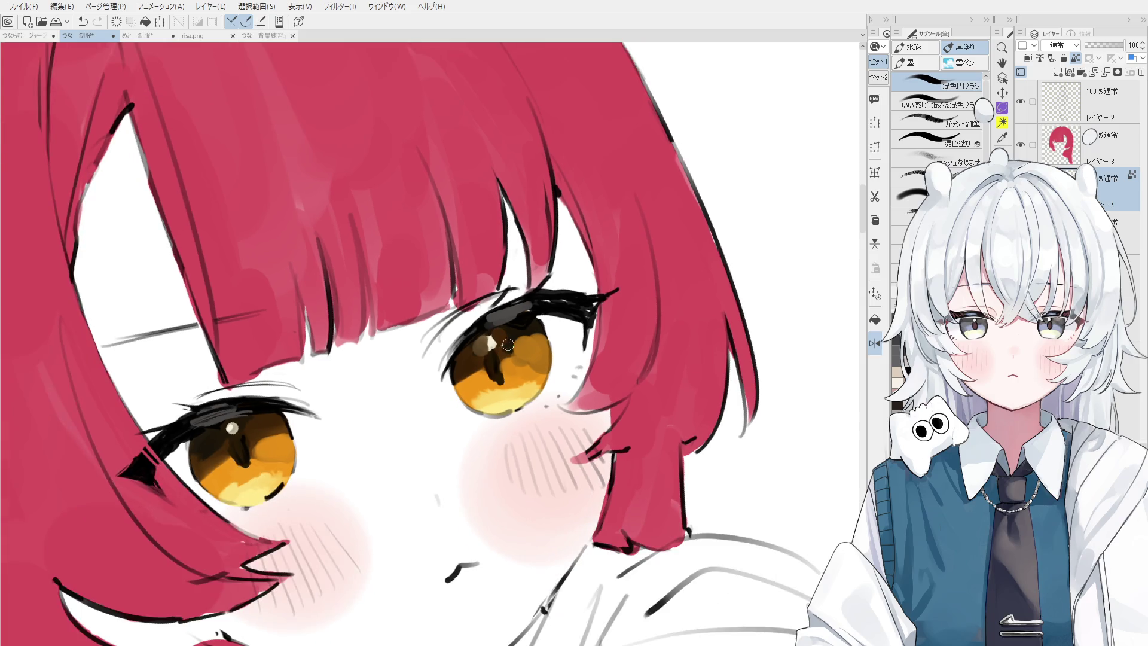
pyautogui.keyDown('ctrl'); pyautogui.keyDown('shift'); pyautogui.click(527, 309); pyautogui.keyUp('shift'); pyautogui.keyUp('ctrl')
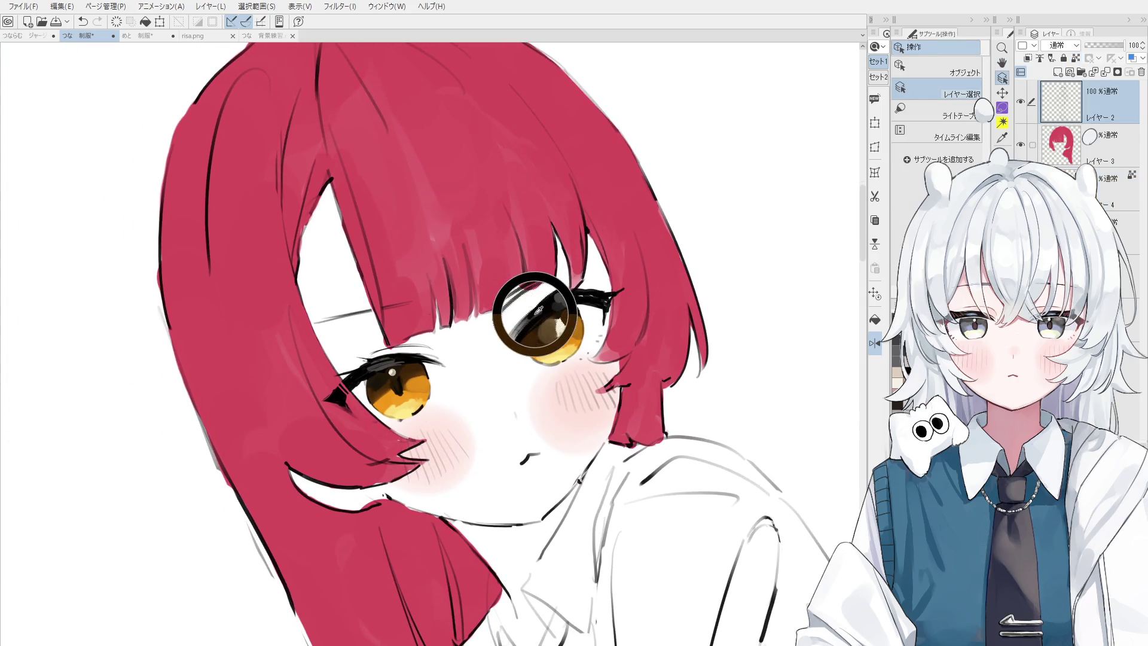
pyautogui.press('p')
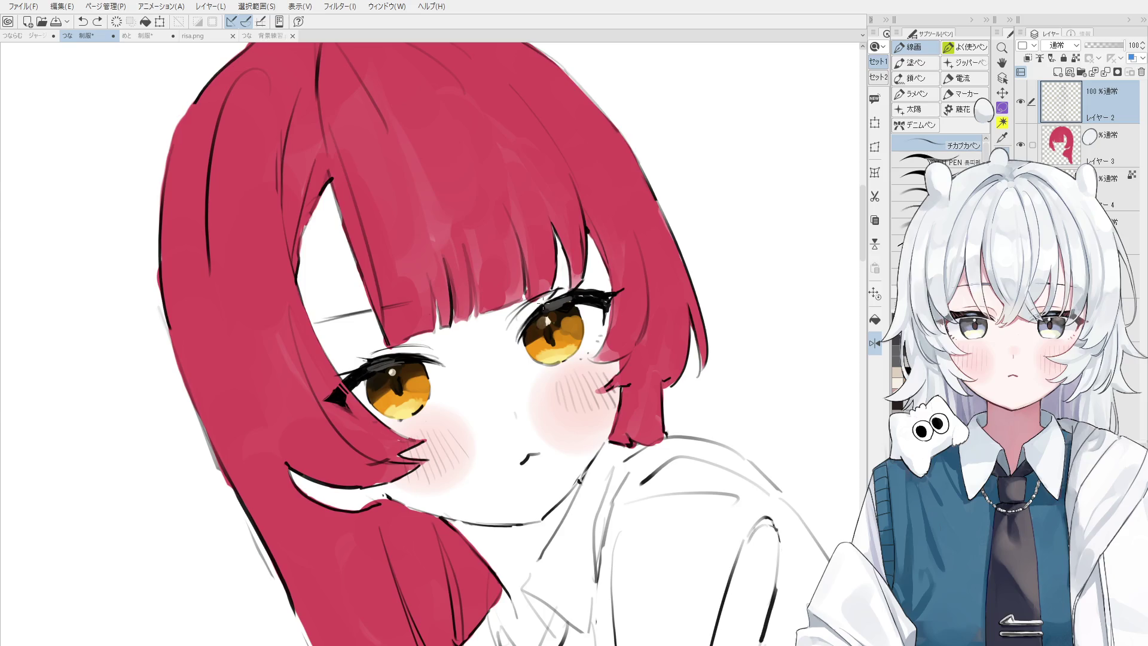
pyautogui.press('@')
pyautogui.press('h')
pyautogui.scroll(-3, 604, 275)
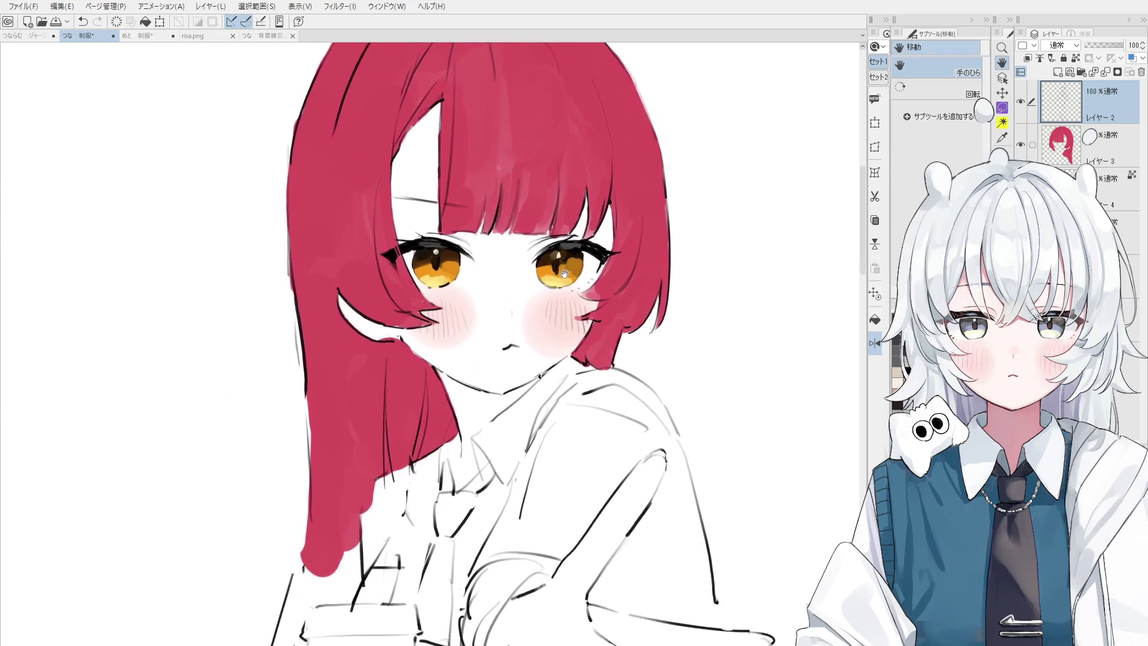
pyautogui.moveTo(604, 274); pyautogui.dragTo(617, 191)
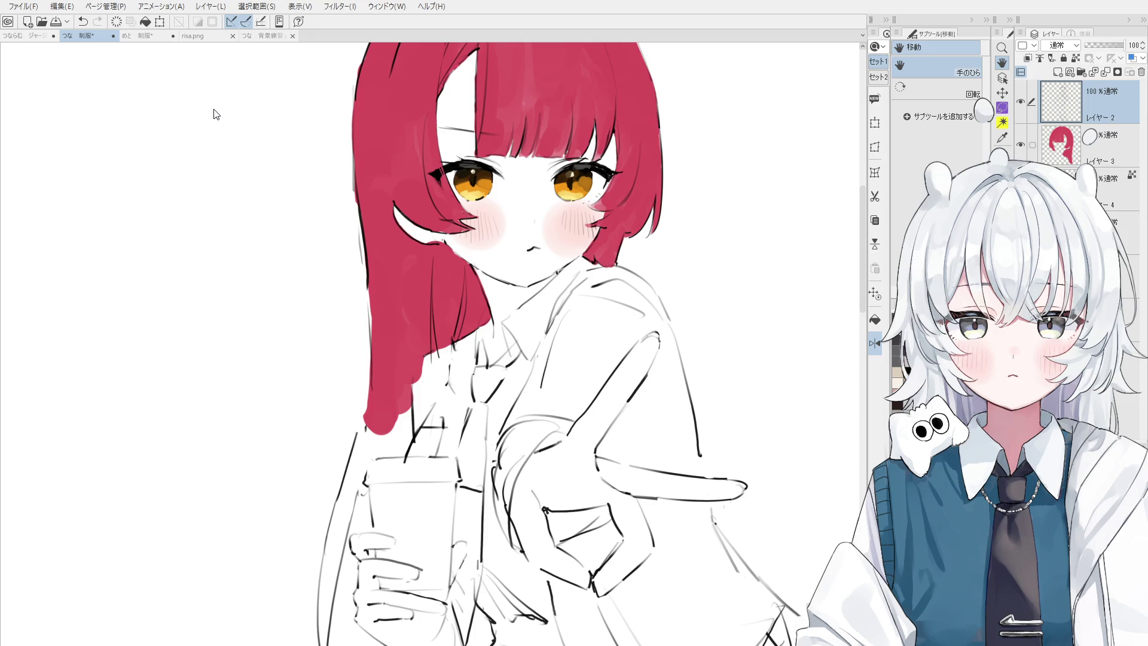
# - Save the 制服 illustration with Ctrl+S
pyautogui.hotkey('ctrl', 's')
# - Test erasing through the red hair and along its edge, undoing both attempts
pyautogui.scroll(-1, 612, 323)
pyautogui.hotkey('alt', '[')
pyautogui.press('e')
pyautogui.moveTo(414, 264)
pyautogui.mouseDown()
pyautogui.moveTo(428, 389)
pyautogui.moveTo(399, 431)
pyautogui.moveTo(425, 432)
pyautogui.moveTo(435, 386)
pyautogui.moveTo(433, 426)
pyautogui.mouseUp()
pyautogui.hotkey('ctrl', 'z')
pyautogui.press('b')
pyautogui.press('h')
pyautogui.scroll(3, 495, 418)
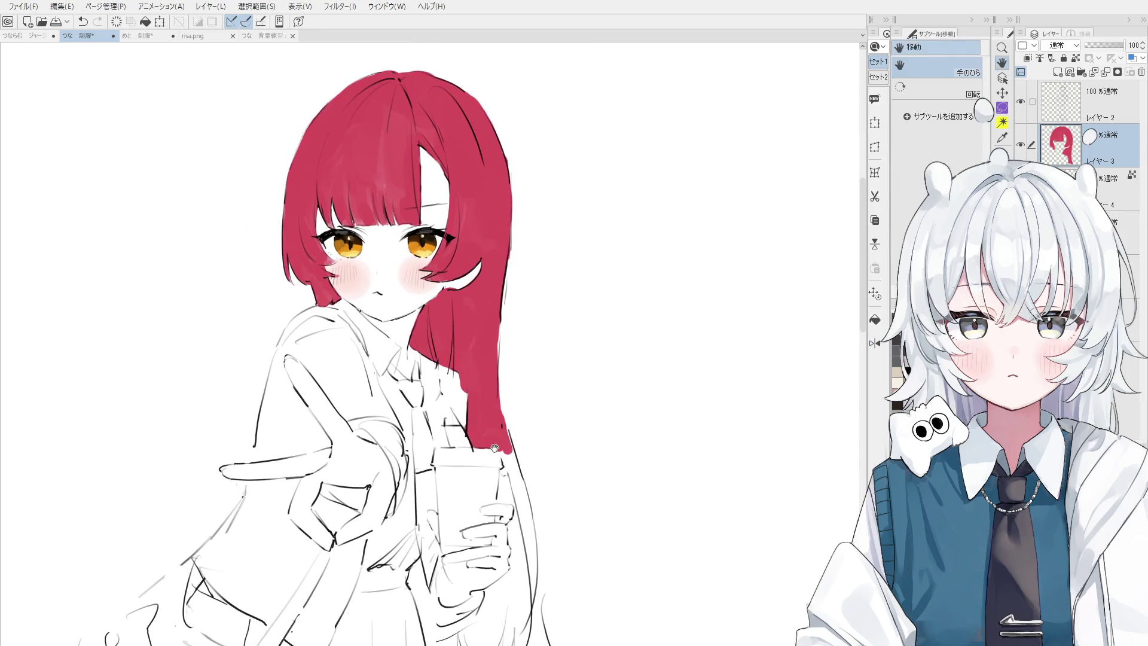
pyautogui.press('e')
pyautogui.moveTo(504, 424); pyautogui.dragTo(515, 443)
pyautogui.hotkey('ctrl', 'z')
# - Select the red hair layer and erase the hair's right edge
pyautogui.keyDown('ctrl'); pyautogui.keyDown('shift'); pyautogui.click(517, 441); pyautogui.keyUp('shift'); pyautogui.keyUp('ctrl')
pyautogui.scroll(-3, 526, 514)
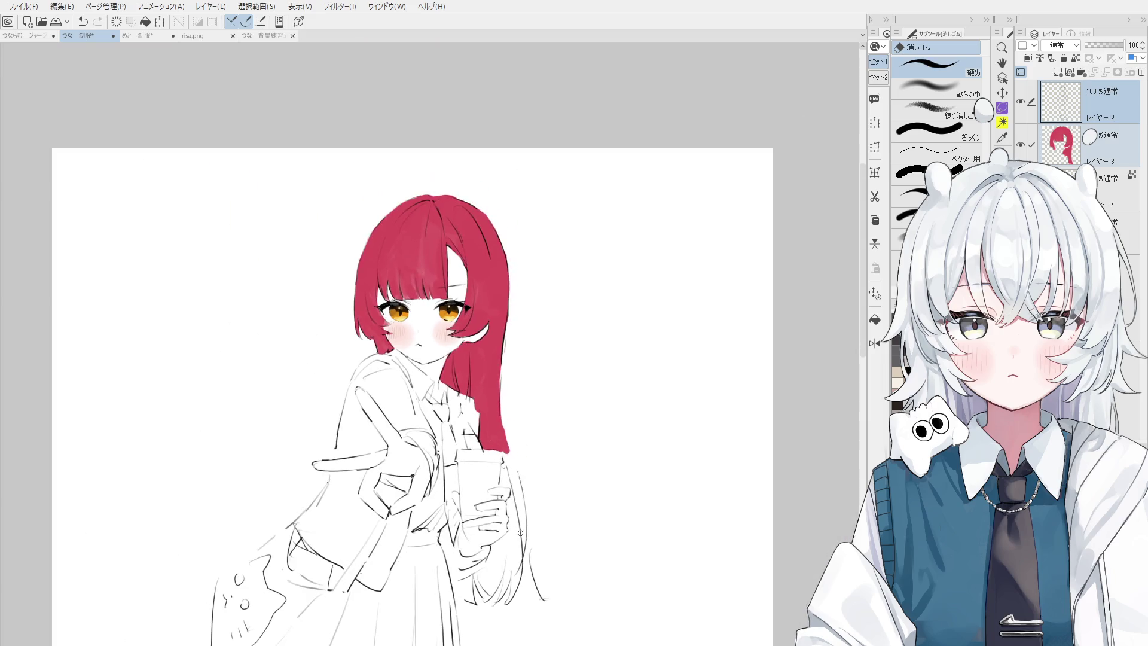
pyautogui.scroll(1, 528, 535)
pyautogui.scroll(2, 528, 535)
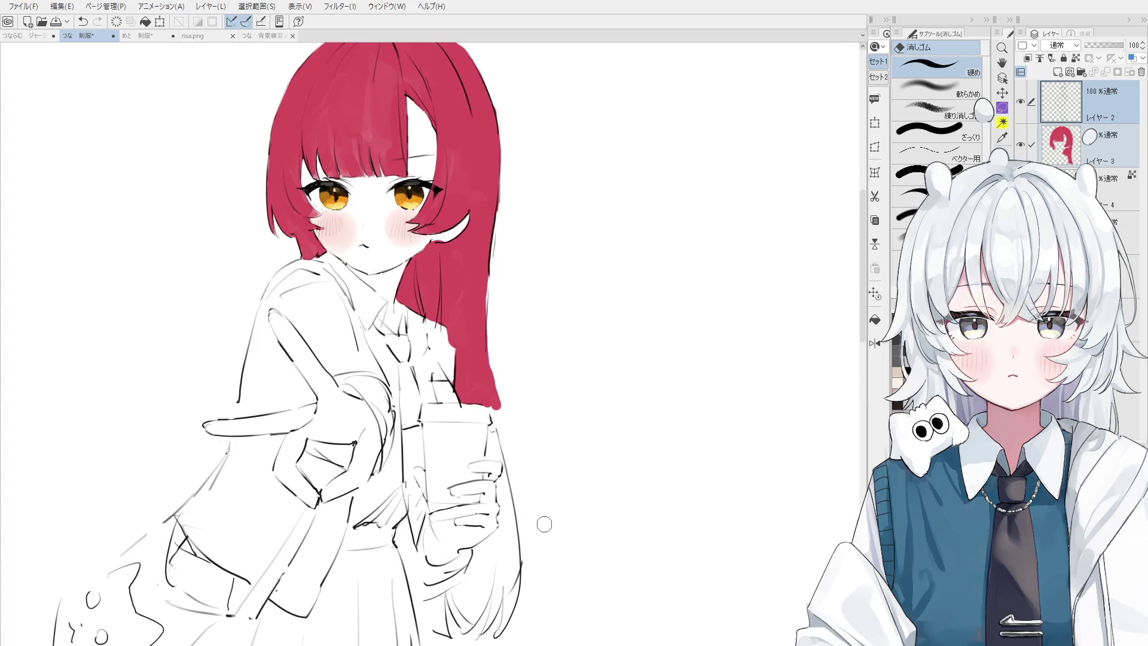
pyautogui.press('o')
pyautogui.keyDown('ctrl'); pyautogui.keyDown('shift'); pyautogui.click(484, 390); pyautogui.keyUp('shift'); pyautogui.keyUp('ctrl')
pyautogui.moveTo(497, 358)
pyautogui.mouseDown()
pyautogui.moveTo(494, 402)
pyautogui.moveTo(494, 381)
pyautogui.mouseUp()
# - Paint a stroke along the hair's right edge, comparing it via undo/redo, and rotate the view
pyautogui.hotkey('ctrl', 'shift')
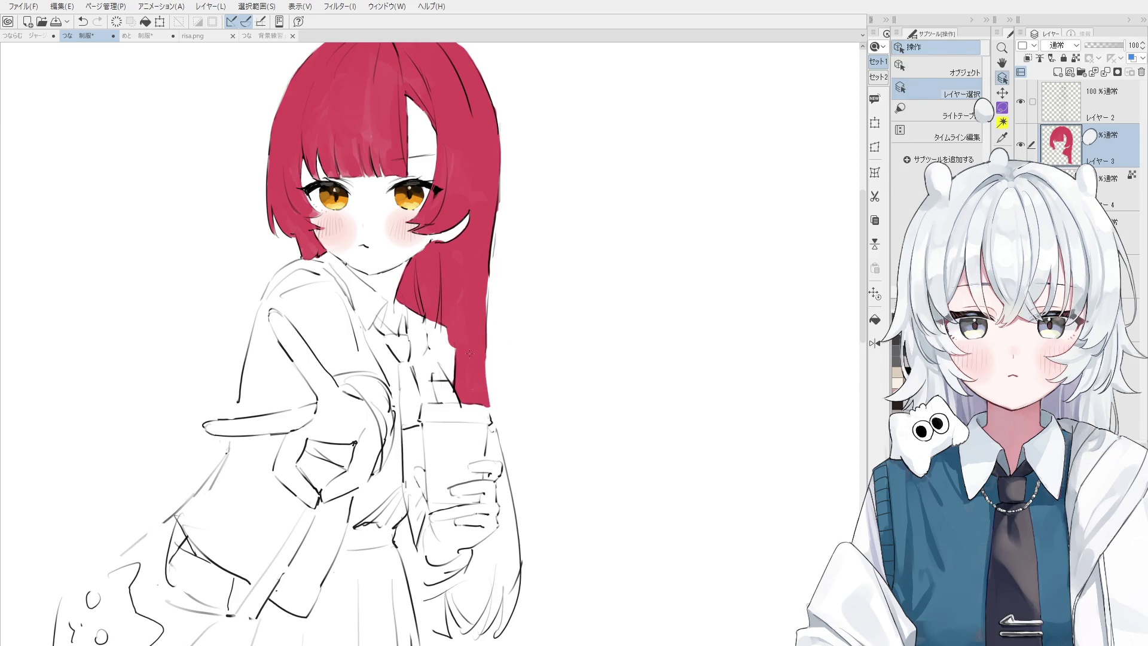
pyautogui.moveTo(490, 281); pyautogui.dragTo(488, 392)
pyautogui.hotkey('ctrl', 'z')
pyautogui.scroll(-2, 485, 333)
pyautogui.hotkey('ctrl', 'z')
pyautogui.hotkey('ctrl', 'y')
pyautogui.hotkey('ctrl', 'z')
pyautogui.hotkey('ctrl', 'y')
pyautogui.press('h')
pyautogui.moveTo(480, 351)
pyautogui.mouseDown()
pyautogui.moveTo(445, 411)
pyautogui.moveTo(428, 556)
pyautogui.mouseUp()
# - Sample the hair's red and extend the fill down the strand to the tip by the hand
pyautogui.keyDown('alt'); pyautogui.click(445, 411); pyautogui.keyUp('alt')
pyautogui.hotkey('ctrl', 'z')
pyautogui.moveTo(437, 431)
pyautogui.mouseDown()
pyautogui.moveTo(422, 585)
pyautogui.moveTo(442, 634)
pyautogui.mouseUp()
pyautogui.moveTo(419, 568); pyautogui.dragTo(445, 642)
pyautogui.moveTo(415, 539); pyautogui.dragTo(450, 640)
pyautogui.hotkey('ctrl', 'z')
pyautogui.moveTo(421, 568)
pyautogui.mouseDown()
pyautogui.moveTo(445, 642)
pyautogui.moveTo(466, 645)
pyautogui.mouseUp()
pyautogui.moveTo(439, 604)
pyautogui.mouseDown()
pyautogui.moveTo(460, 638)
pyautogui.moveTo(469, 588)
pyautogui.moveTo(481, 615)
pyautogui.moveTo(429, 560)
pyautogui.moveTo(436, 442)
pyautogui.moveTo(407, 538)
pyautogui.mouseUp()
# - Erase the stray red along the hair fill's edge
pyautogui.scroll(3, 441, 502)
pyautogui.scroll(-2, 435, 442)
pyautogui.press('e')
pyautogui.moveTo(415, 489); pyautogui.dragTo(414, 589)
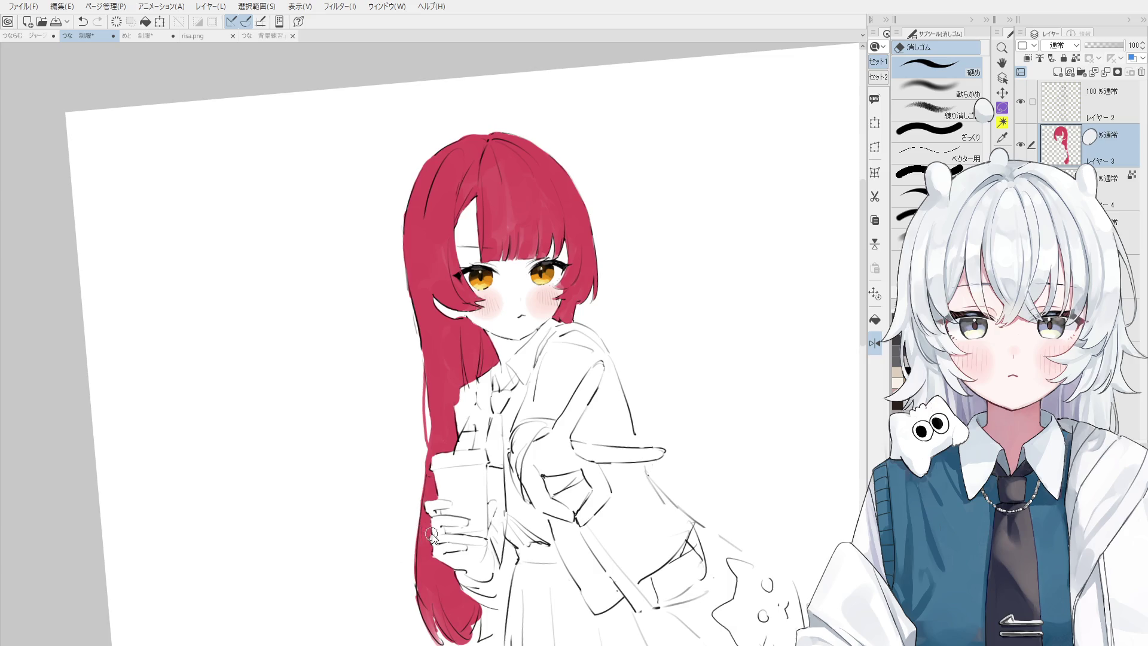
# - Flip the canvas view back and pick Layer 2 from the face
pyautogui.press('h')
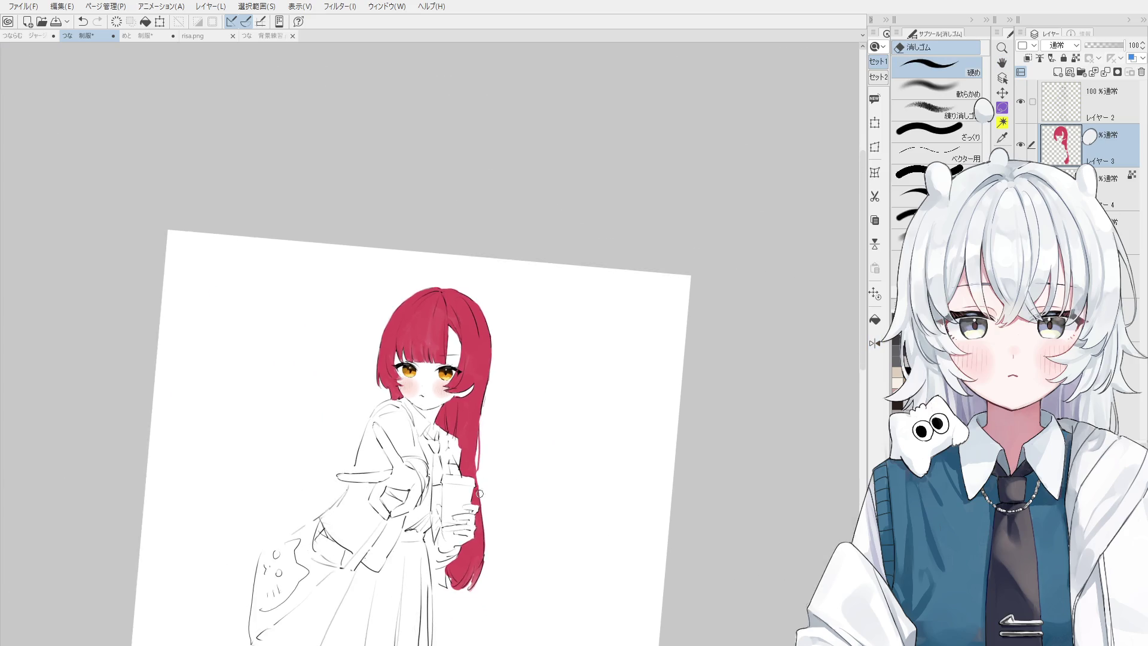
pyautogui.press('o')
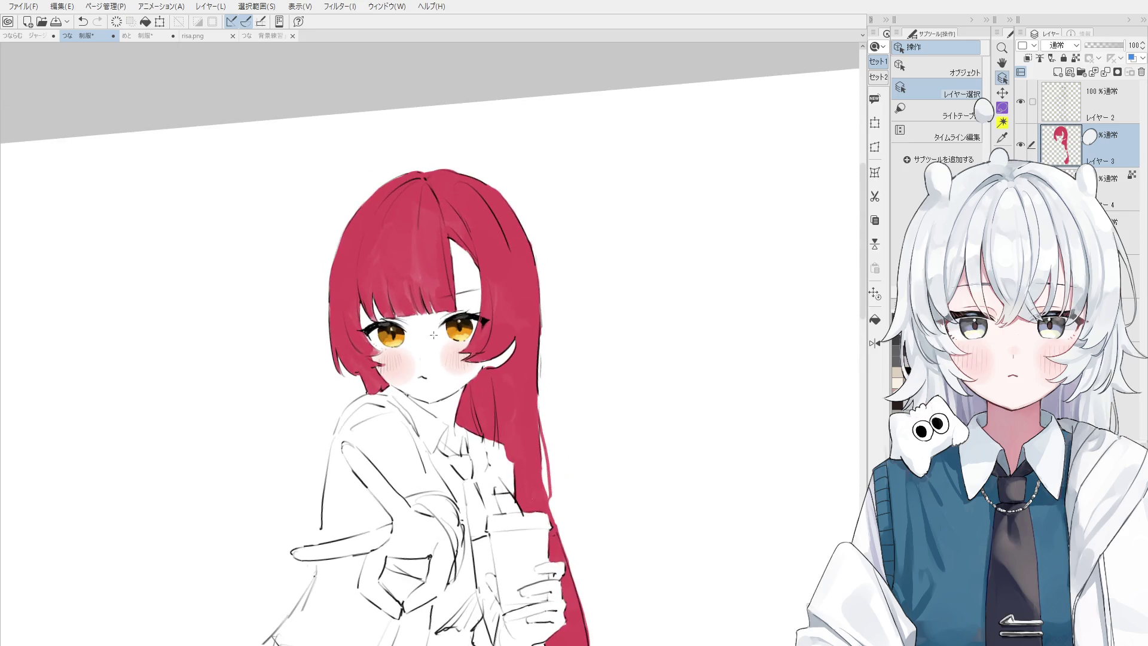
pyautogui.scroll(3, 448, 329)
pyautogui.click(468, 320)
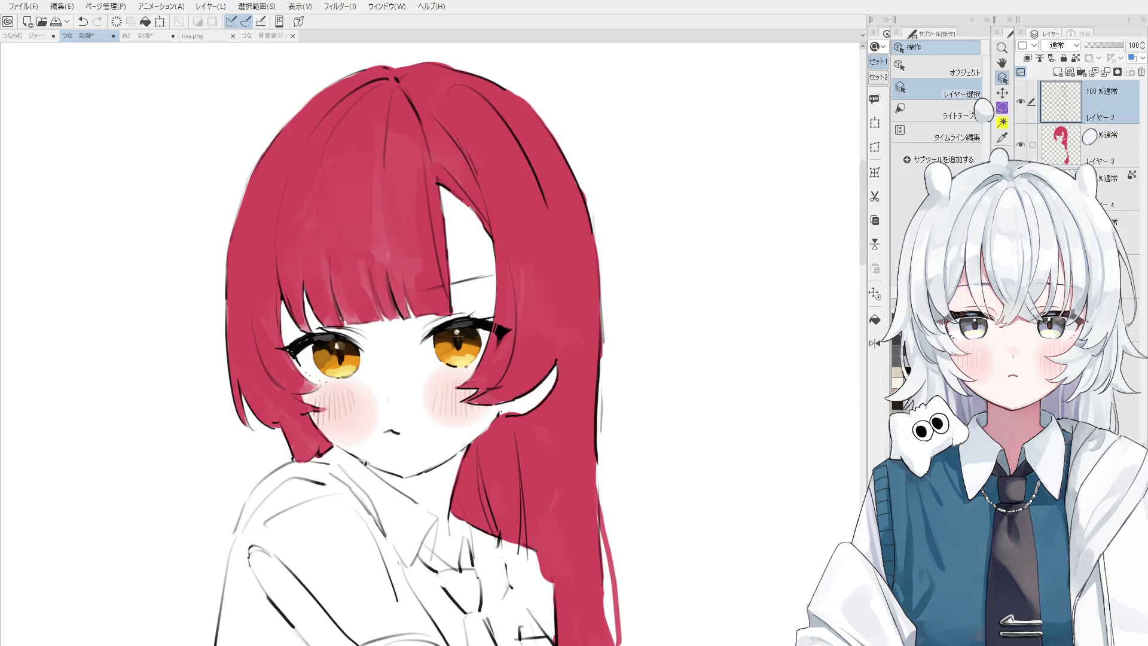
# - Mirror the view and try short line-art strokes near the bangs, undoing the attempts
pyautogui.press('h')
pyautogui.press('p')
pyautogui.hotkey('ctrl', 'z')
pyautogui.hotkey('ctrl', 'z')
pyautogui.moveTo(475, 344); pyautogui.dragTo(538, 329)
pyautogui.scroll(-2, 514, 335)
pyautogui.hotkey('ctrl', 'z')
pyautogui.hotkey('ctrl', 'z')
# - Draw a short dark line in the bangs with the 線画 pen
pyautogui.scroll(-1, 508, 329)
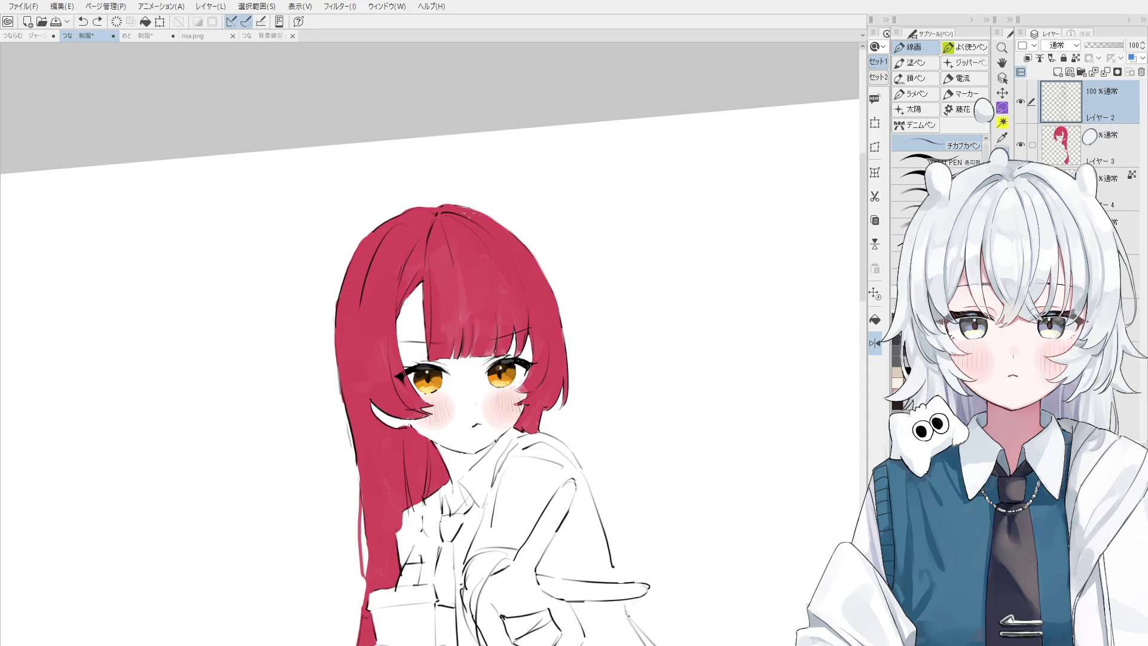
pyautogui.scroll(-2, 518, 277)
pyautogui.moveTo(515, 290); pyautogui.dragTo(513, 323)
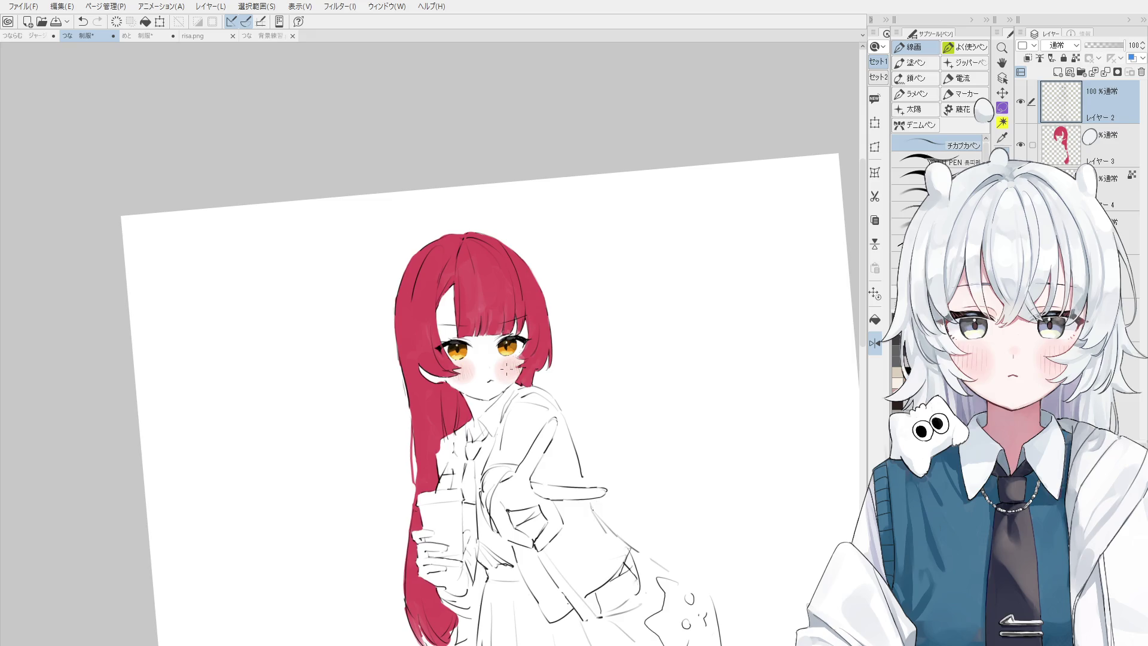
pyautogui.scroll(2, 419, 335)
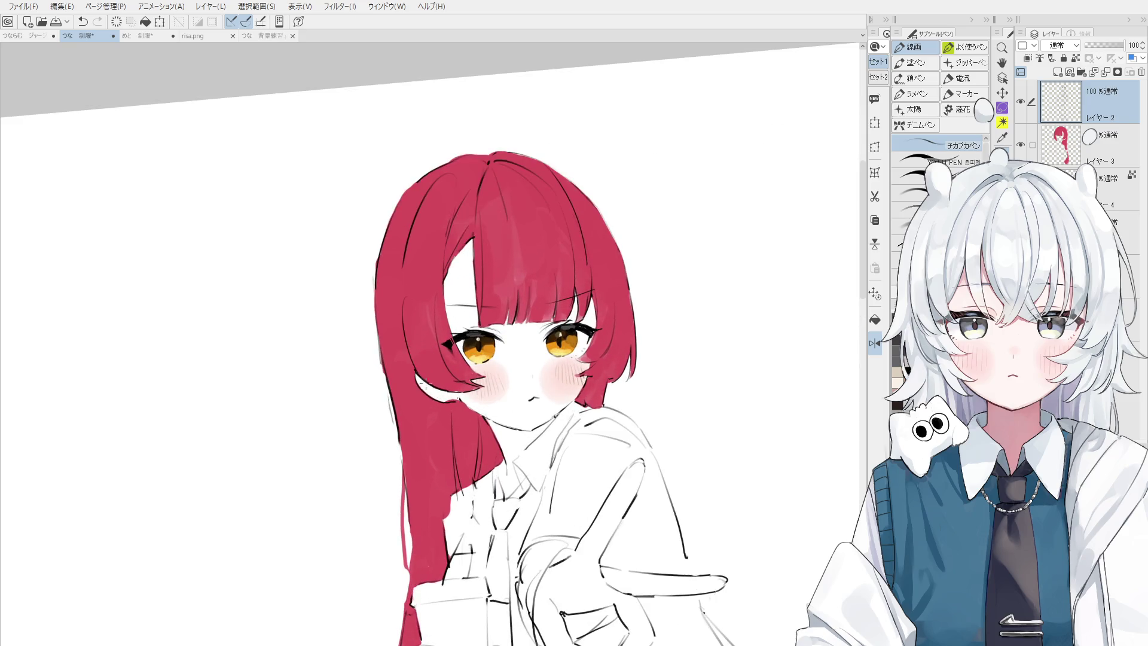
pyautogui.scroll(-1, 443, 364)
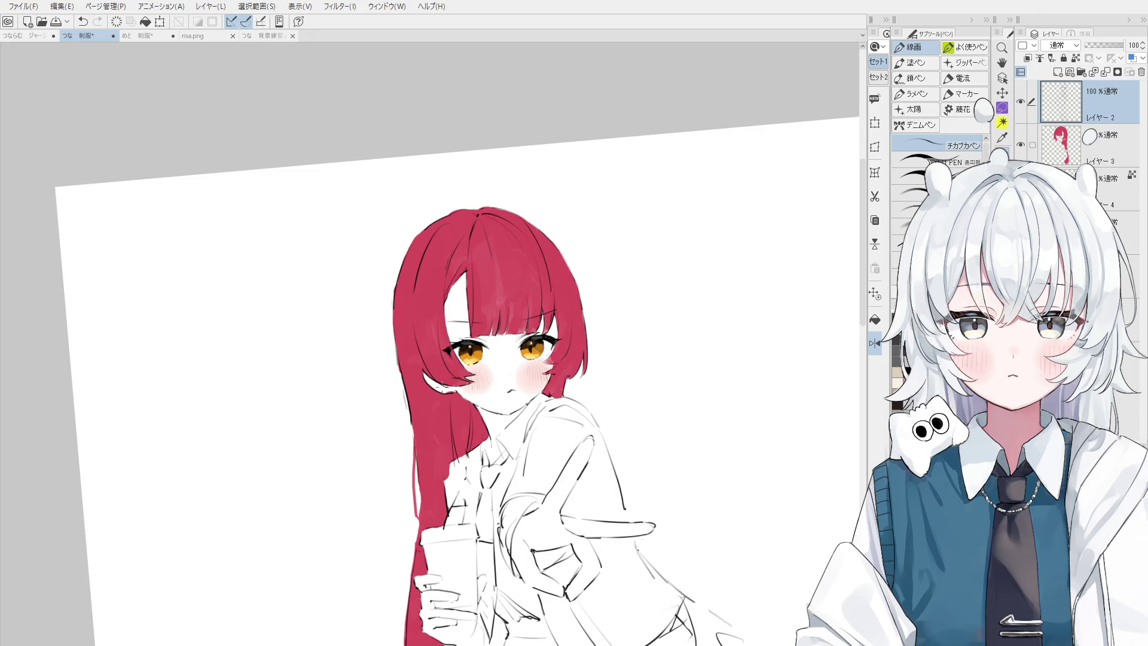
pyautogui.scroll(-2, 489, 343)
pyautogui.moveTo(497, 394); pyautogui.dragTo(497, 280)
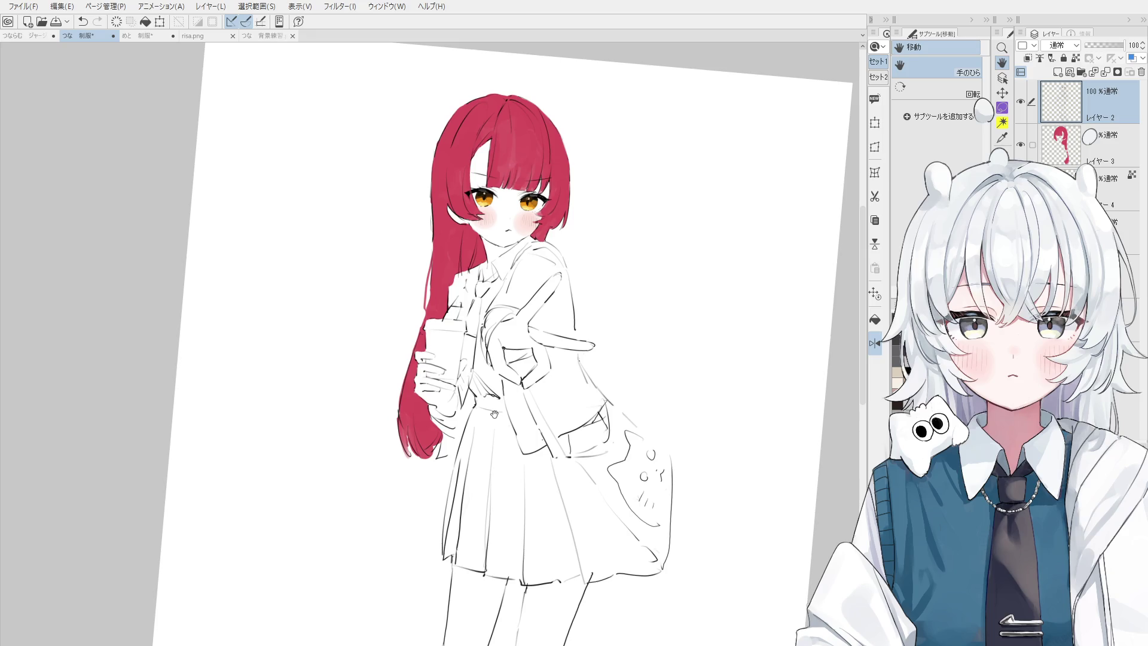
# - Rotate the canvas view and select the red hair fill layer
pyautogui.press('^')
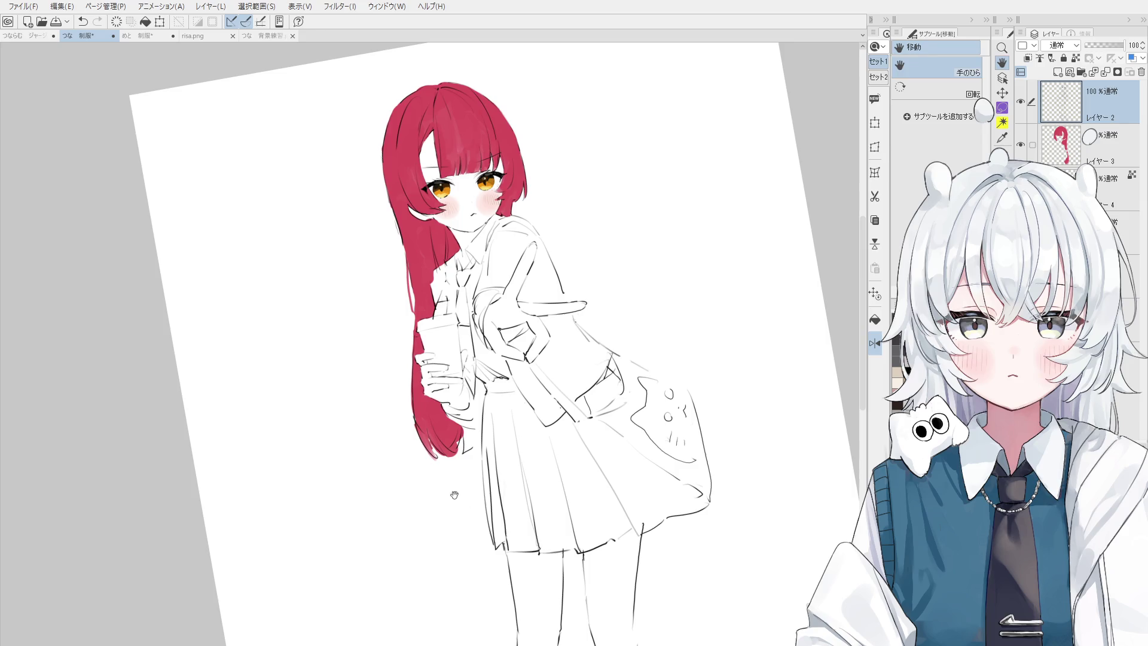
pyautogui.press('o')
pyautogui.scroll(5, 441, 427)
pyautogui.click(441, 426)
pyautogui.press('e')
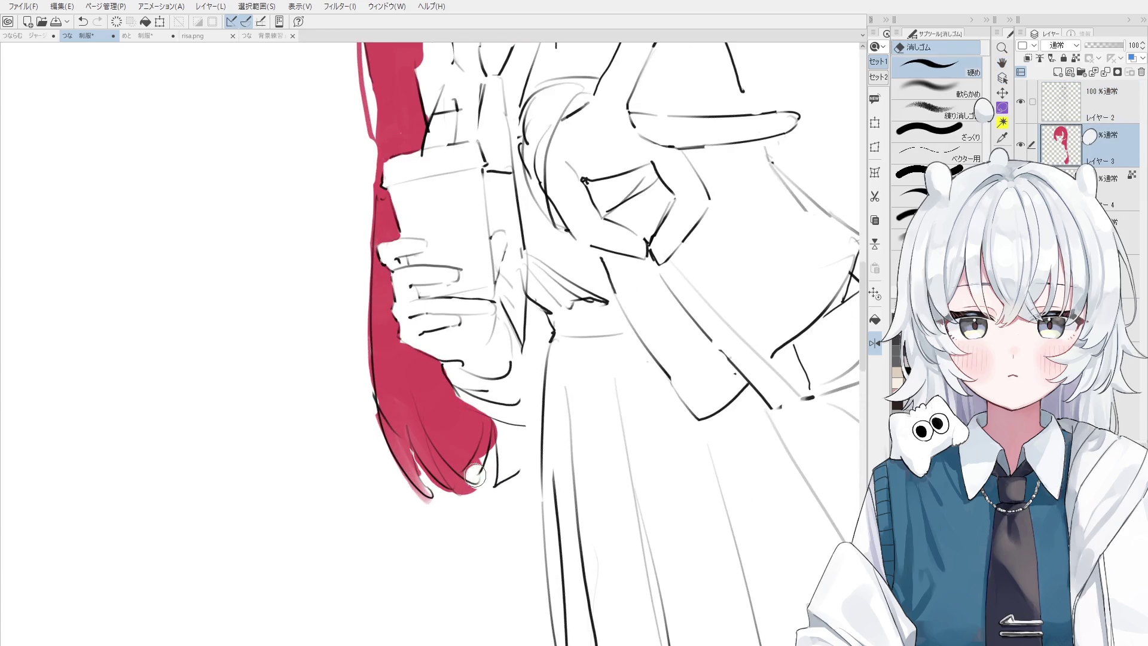
pyautogui.press('b')
pyautogui.scroll(2, 472, 471)
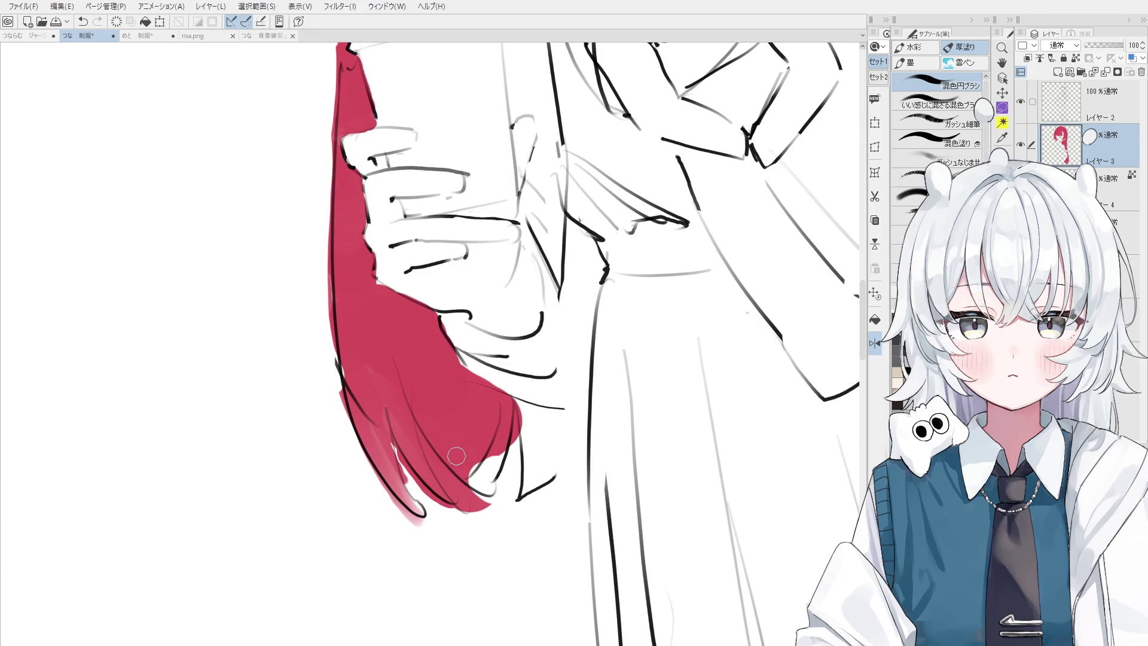
# - Erase the stray red along the hair's lower-left edge and pointed tip
pyautogui.press('e')
pyautogui.moveTo(395, 448)
pyautogui.mouseDown()
pyautogui.moveTo(422, 511)
pyautogui.moveTo(425, 498)
pyautogui.mouseUp()
pyautogui.keyDown('ctrl'); pyautogui.keyDown('shift'); pyautogui.click(399, 424); pyautogui.keyUp('shift'); pyautogui.keyUp('ctrl')
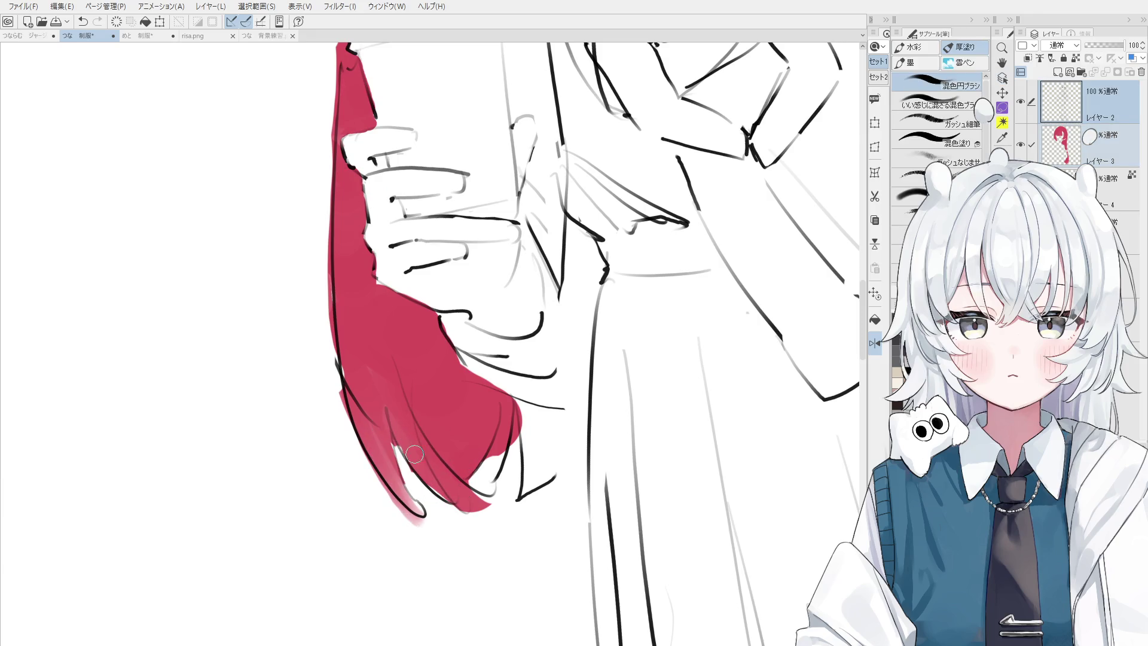
pyautogui.keyDown('ctrl'); pyautogui.keyDown('shift'); pyautogui.click(399, 423); pyautogui.keyUp('shift'); pyautogui.keyUp('ctrl')
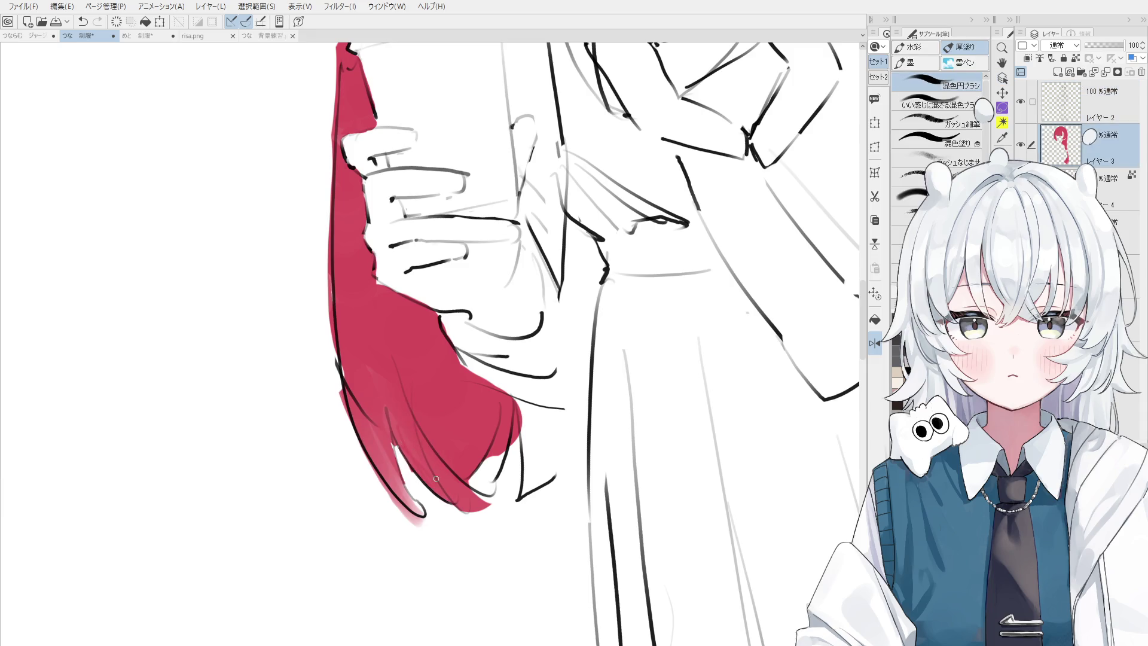
pyautogui.press('e')
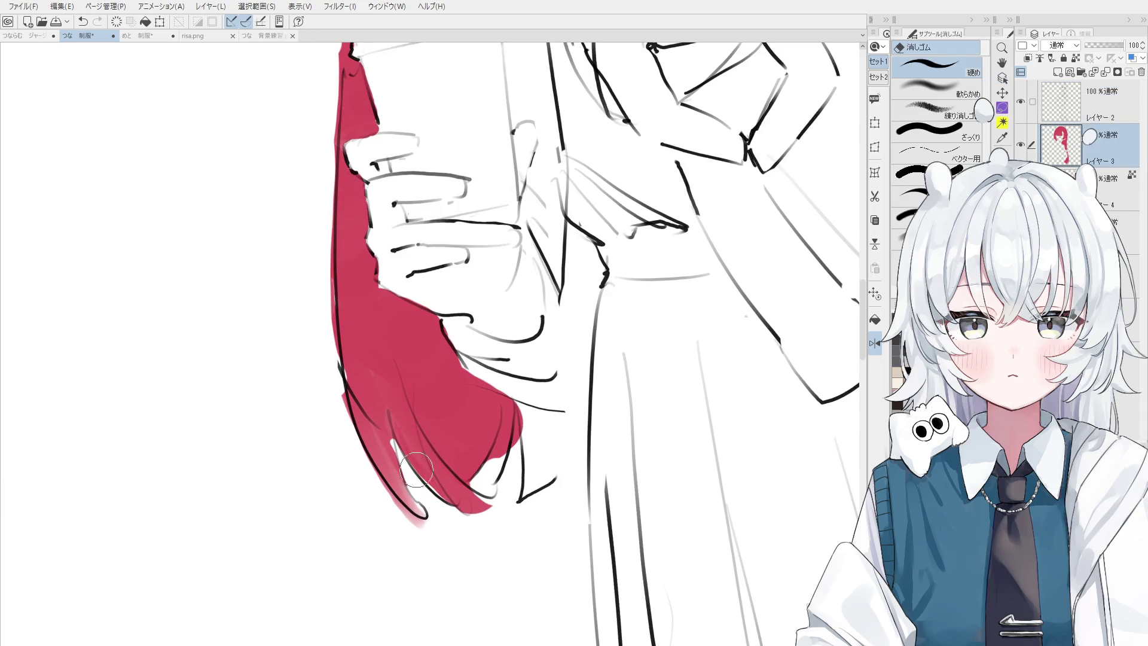
pyautogui.moveTo(409, 461); pyautogui.dragTo(434, 520)
pyautogui.press('b')
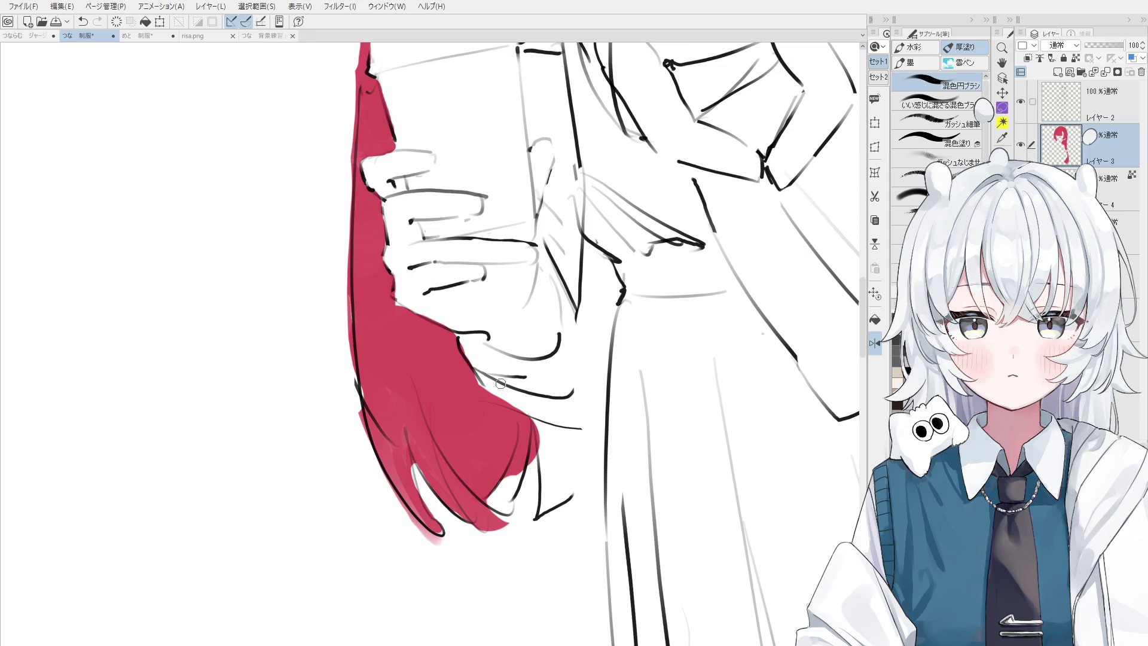
# - Select the line art layer (Layer 2) above the hair fill
pyautogui.scroll(1, 505, 429)
pyautogui.press('e')
pyautogui.hotkey('alt', ']')
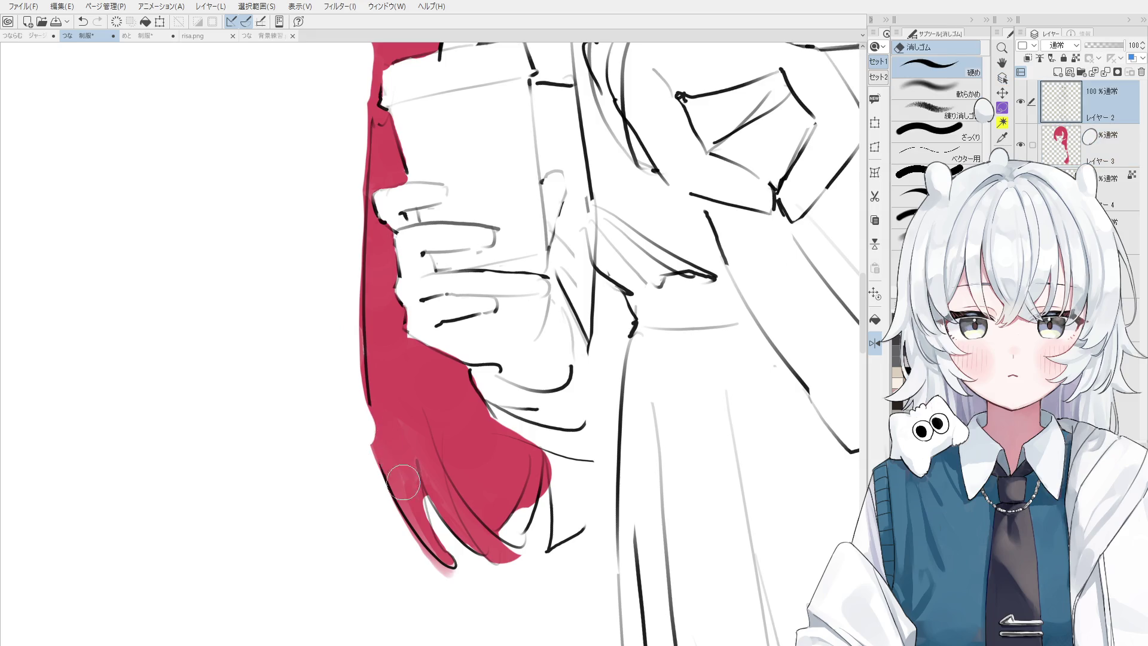
pyautogui.keyDown('ctrl'); pyautogui.keyDown('shift'); pyautogui.click(365, 402); pyautogui.keyUp('shift'); pyautogui.keyUp('ctrl')
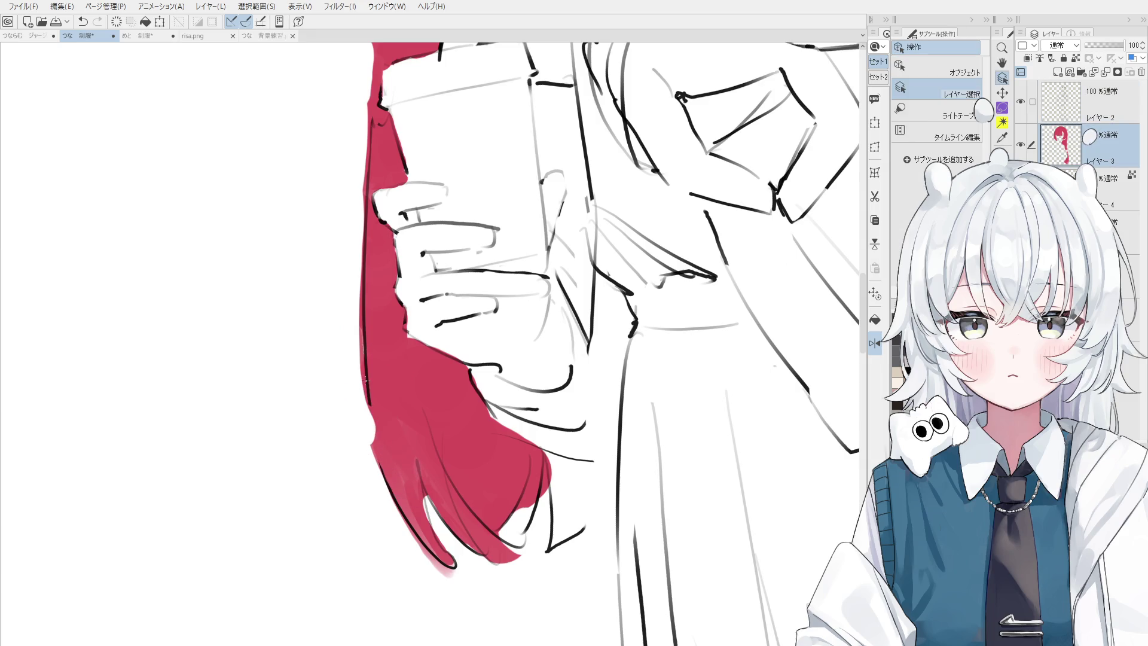
pyautogui.keyDown('ctrl'); pyautogui.keyDown('shift'); pyautogui.click(367, 384); pyautogui.keyUp('shift'); pyautogui.keyUp('ctrl')
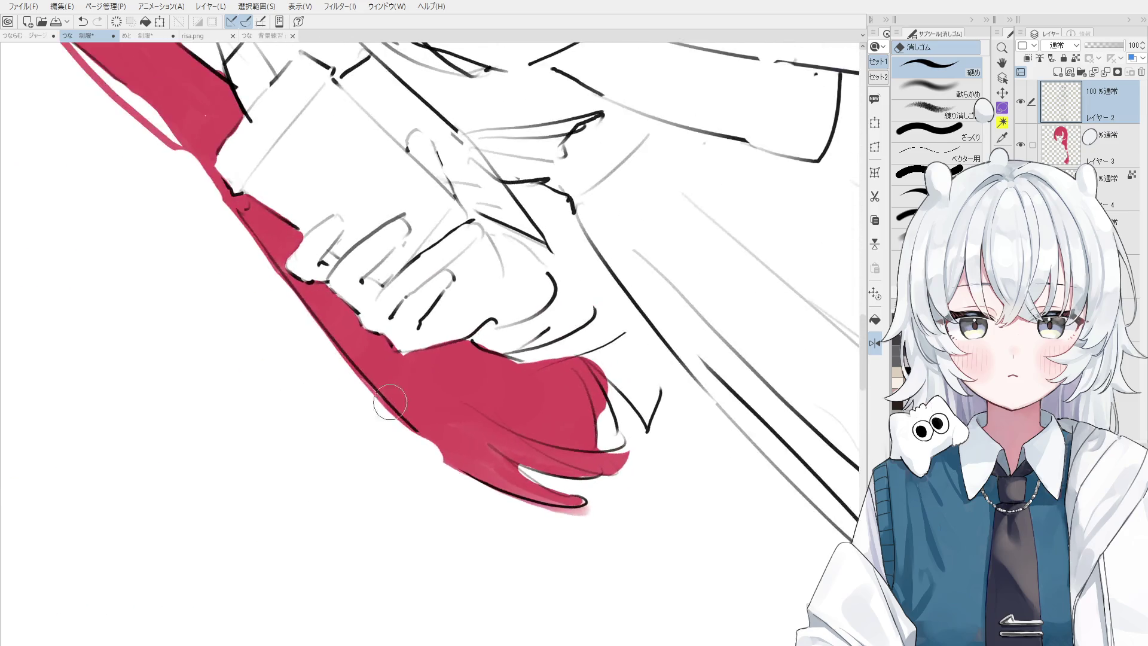
# - Draw a dark G-pen outline along the hair's outer left edge
pyautogui.press('p')
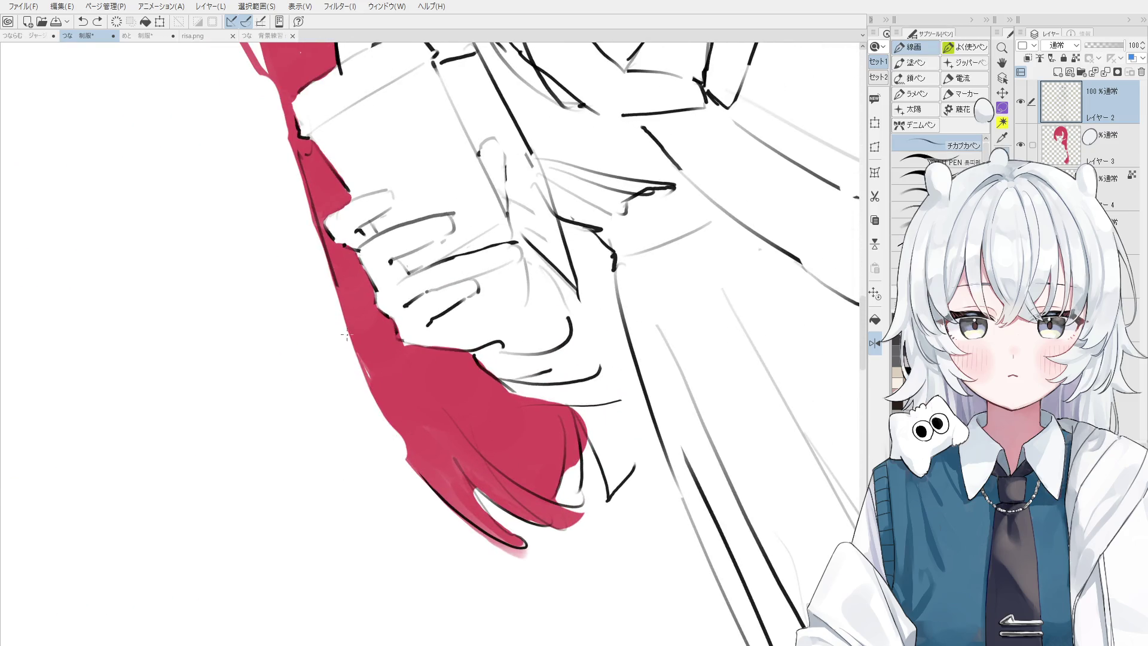
pyautogui.moveTo(334, 288)
pyautogui.mouseDown()
pyautogui.moveTo(428, 484)
pyautogui.moveTo(389, 425)
pyautogui.moveTo(428, 478)
pyautogui.mouseUp()
pyautogui.hotkey('ctrl', 'z')
pyautogui.hotkey('ctrl', 'z')
pyautogui.moveTo(351, 334); pyautogui.dragTo(428, 491)
pyautogui.hotkey('ctrl', 'z')
pyautogui.hotkey('ctrl', 'z')
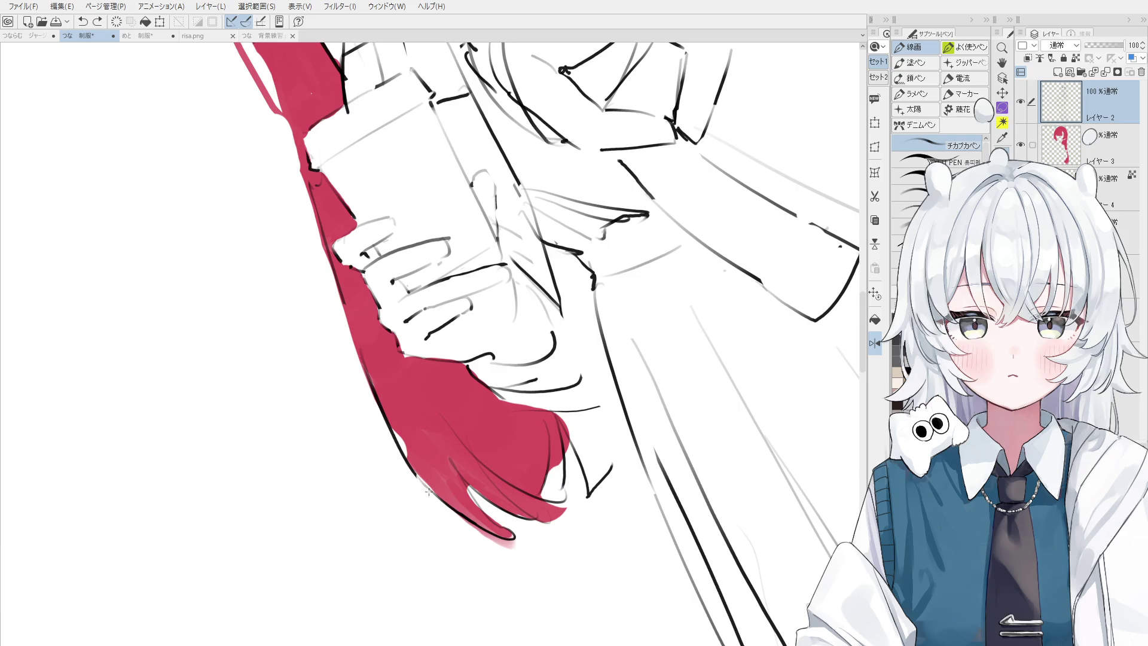
# - Select the red hair fill layer (Layer 3) and dab red paint at the hair edge
pyautogui.press('b')
pyautogui.keyDown('ctrl'); pyautogui.keyDown('shift'); pyautogui.click(421, 460); pyautogui.keyUp('shift'); pyautogui.keyUp('ctrl')
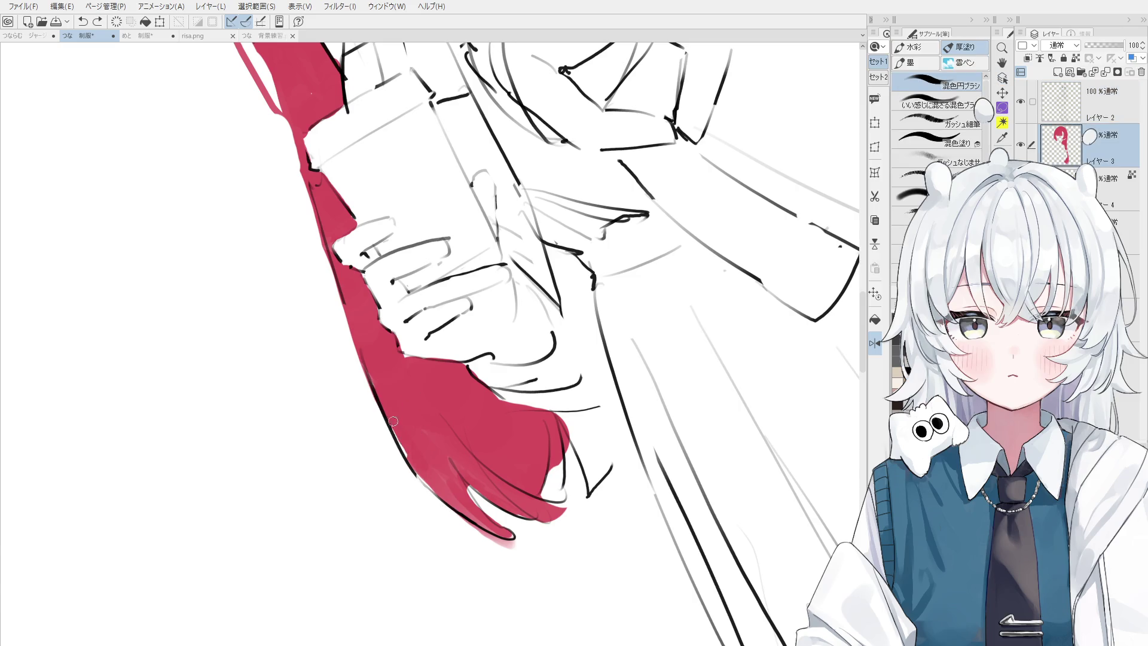
pyautogui.scroll(-5, 414, 461)
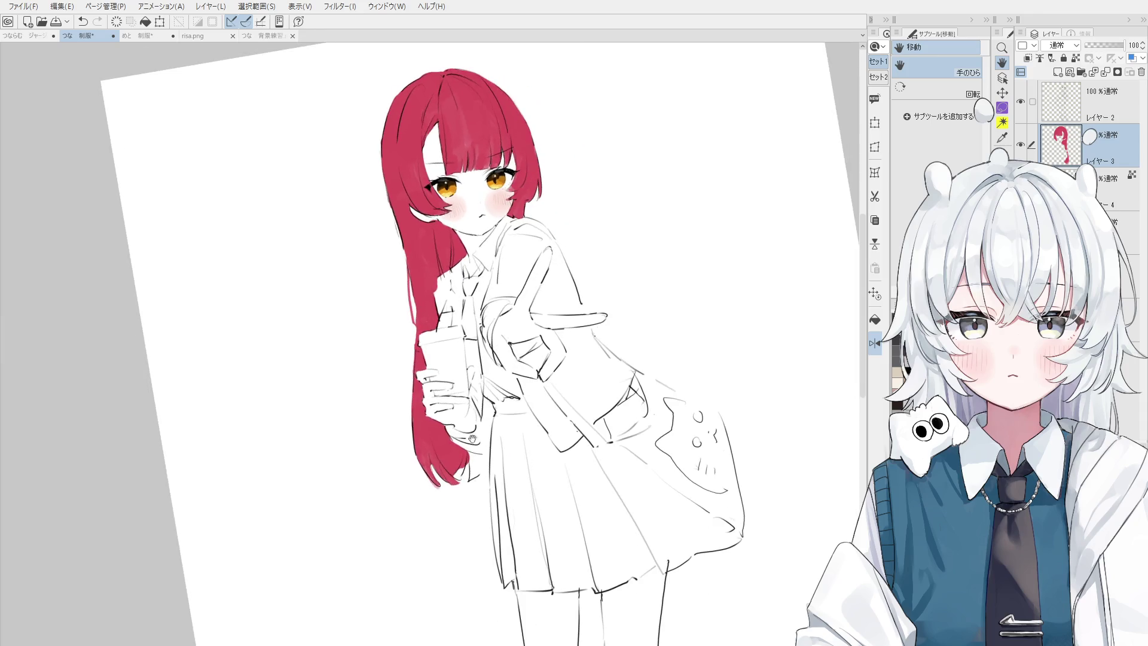
pyautogui.hotkey('ctrl', 'shift')
pyautogui.keyDown('ctrl'); pyautogui.keyDown('shift'); pyautogui.click(448, 461); pyautogui.keyUp('shift'); pyautogui.keyUp('ctrl')
pyautogui.scroll(5, 442, 455)
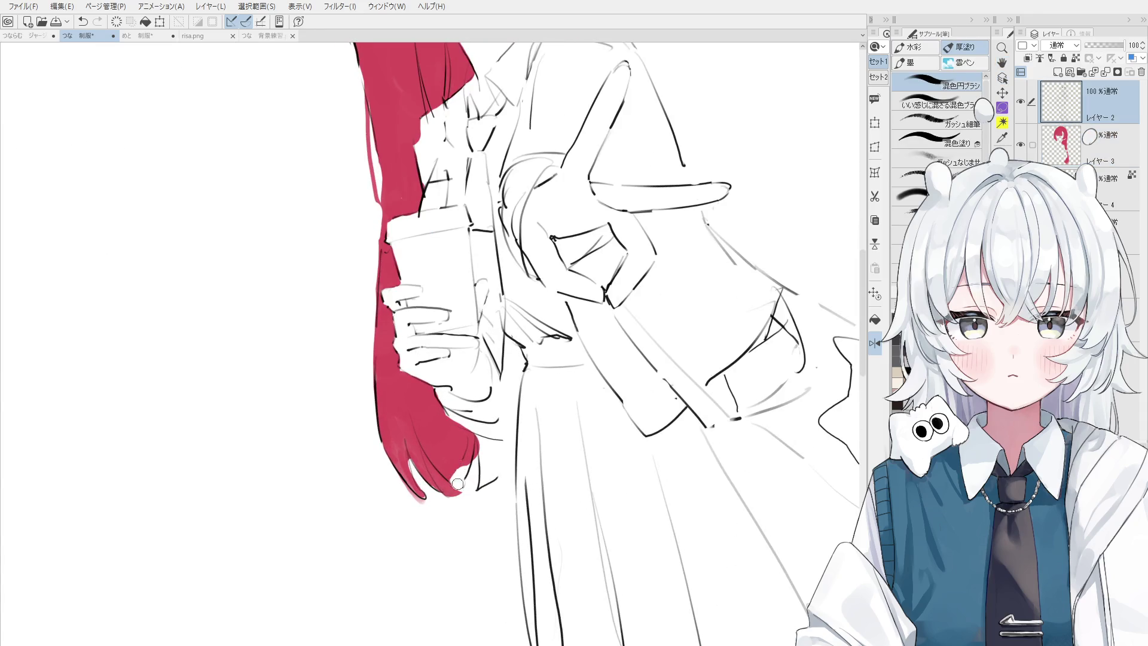
pyautogui.keyDown('ctrl'); pyautogui.keyDown('shift'); pyautogui.click(440, 448); pyautogui.keyUp('shift'); pyautogui.keyUp('ctrl')
pyautogui.moveTo(483, 455)
pyautogui.mouseDown()
pyautogui.moveTo(487, 479)
pyautogui.moveTo(484, 439)
pyautogui.moveTo(502, 451)
pyautogui.mouseUp()
# - Try small brush strokes at the hair tip, undoing them, with the face in view
pyautogui.press('e')
pyautogui.press('b')
pyautogui.press('e')
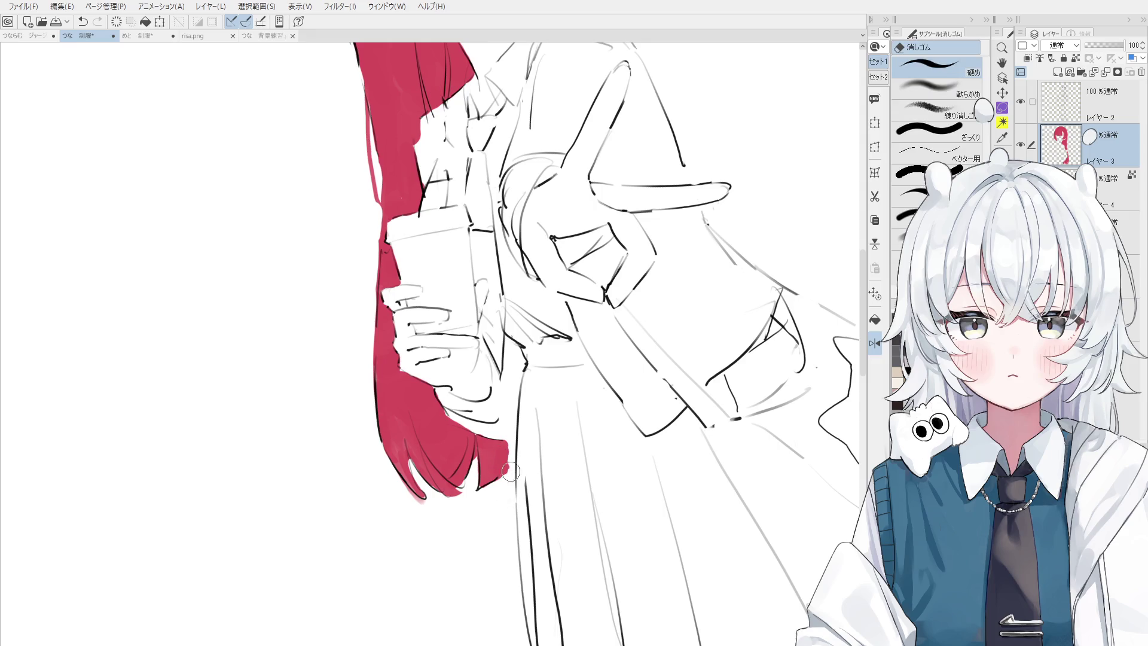
pyautogui.press('b')
pyautogui.moveTo(507, 445); pyautogui.dragTo(509, 474)
pyautogui.hotkey('ctrl', 'z')
pyautogui.hotkey('ctrl', 'z')
pyautogui.hotkey('ctrl', 'z')
pyautogui.scroll(-5, 509, 472)
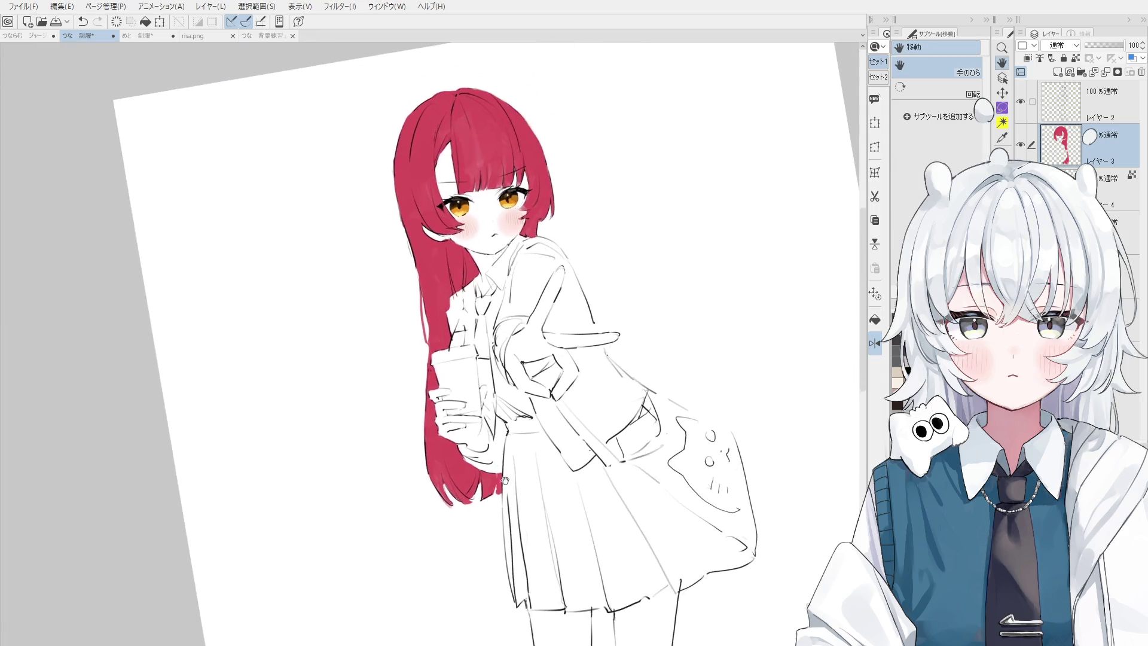
pyautogui.moveTo(557, 326); pyautogui.dragTo(562, 478)
# - Paint and undo short strokes near the hair tip, leaving the fill tidy
pyautogui.press('b')
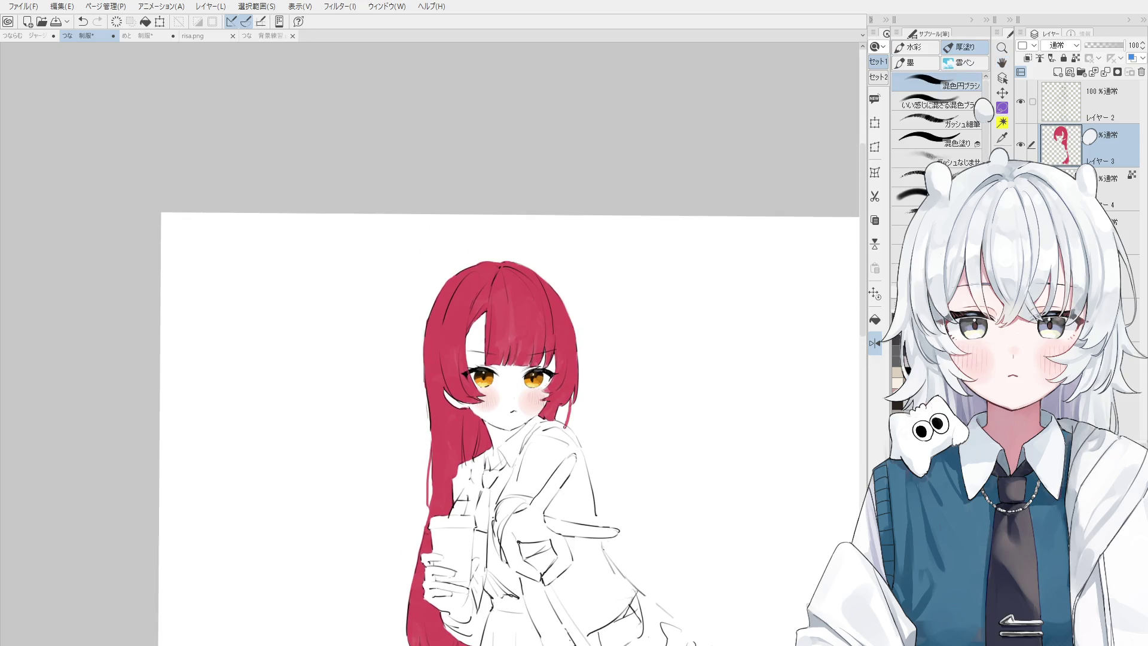
pyautogui.scroll(4, 565, 398)
pyautogui.moveTo(564, 428); pyautogui.dragTo(554, 433)
pyautogui.hotkey('ctrl', 'z')
pyautogui.scroll(-3, 564, 406)
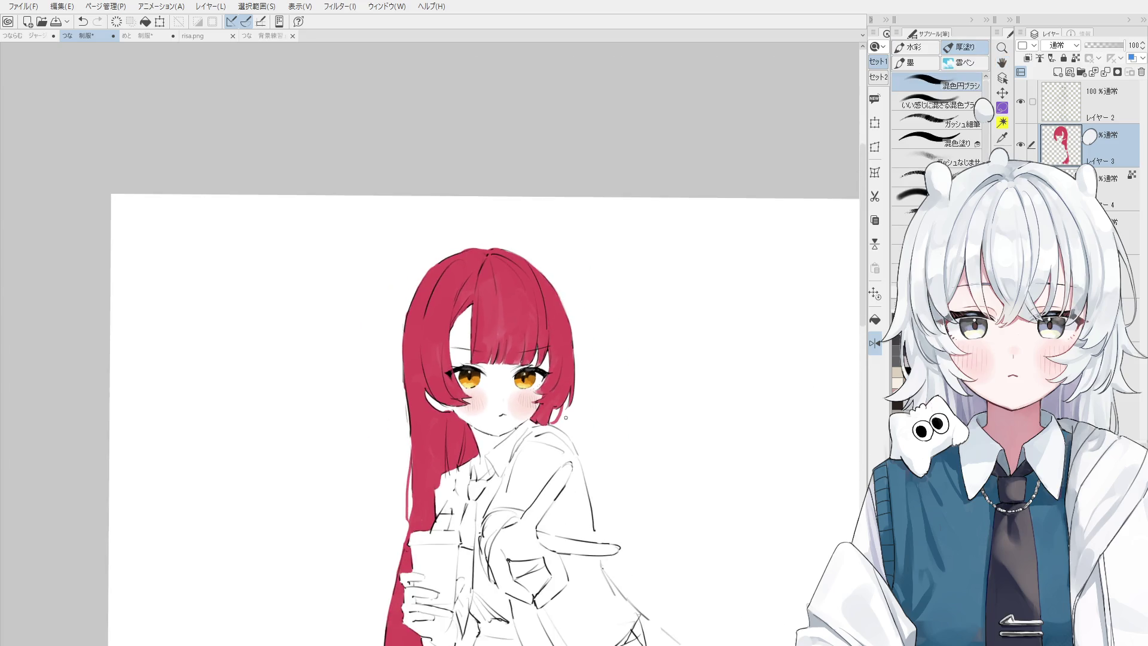
pyautogui.hotkey('ctrl', 'z')
pyautogui.scroll(3, 532, 411)
pyautogui.press('o')
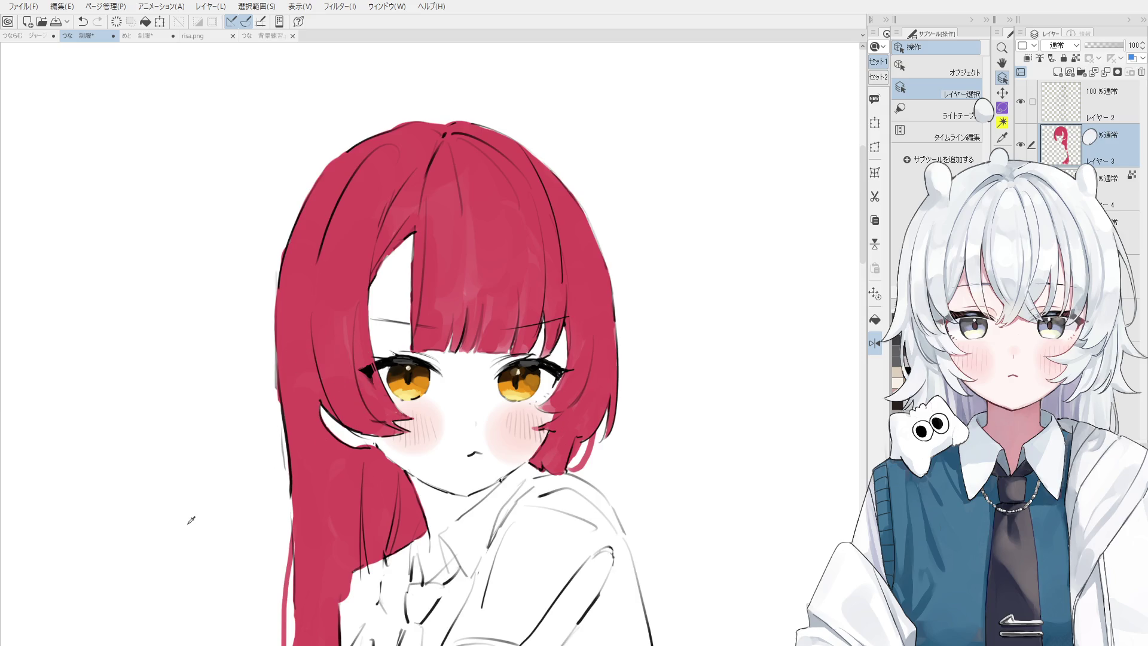
pyautogui.scroll(-1, 435, 453)
pyautogui.press('b')
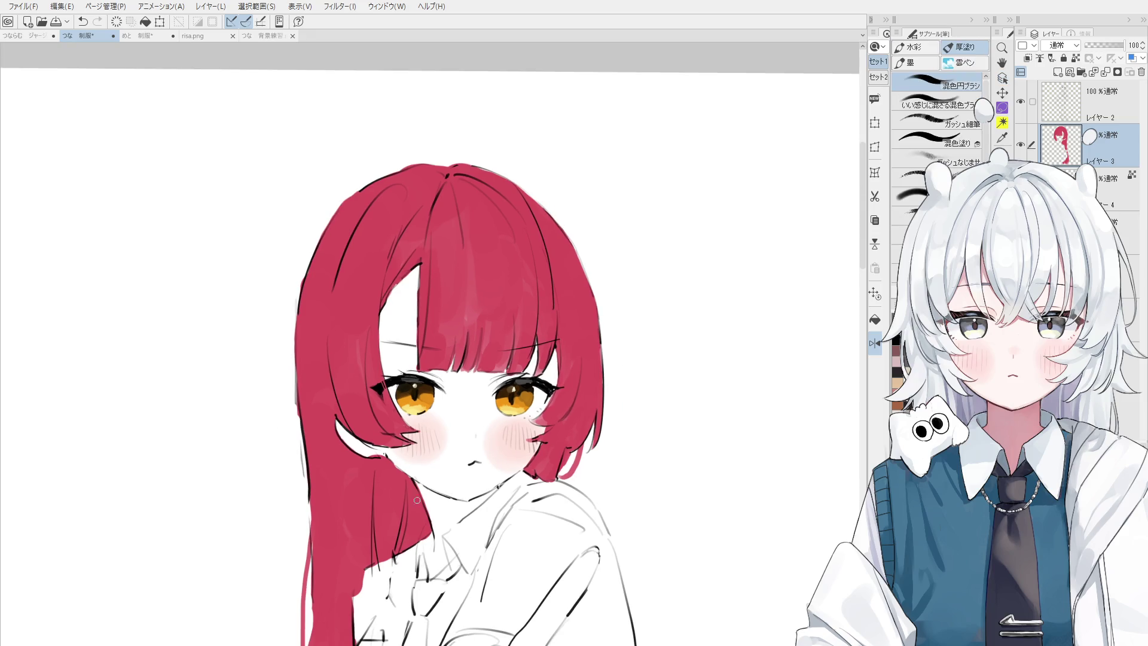
pyautogui.hotkey('ctrl', 'z')
# - Restore the orange hair streak and blend more orange into the left strand by the cheek
pyautogui.press('e')
pyautogui.press('b')
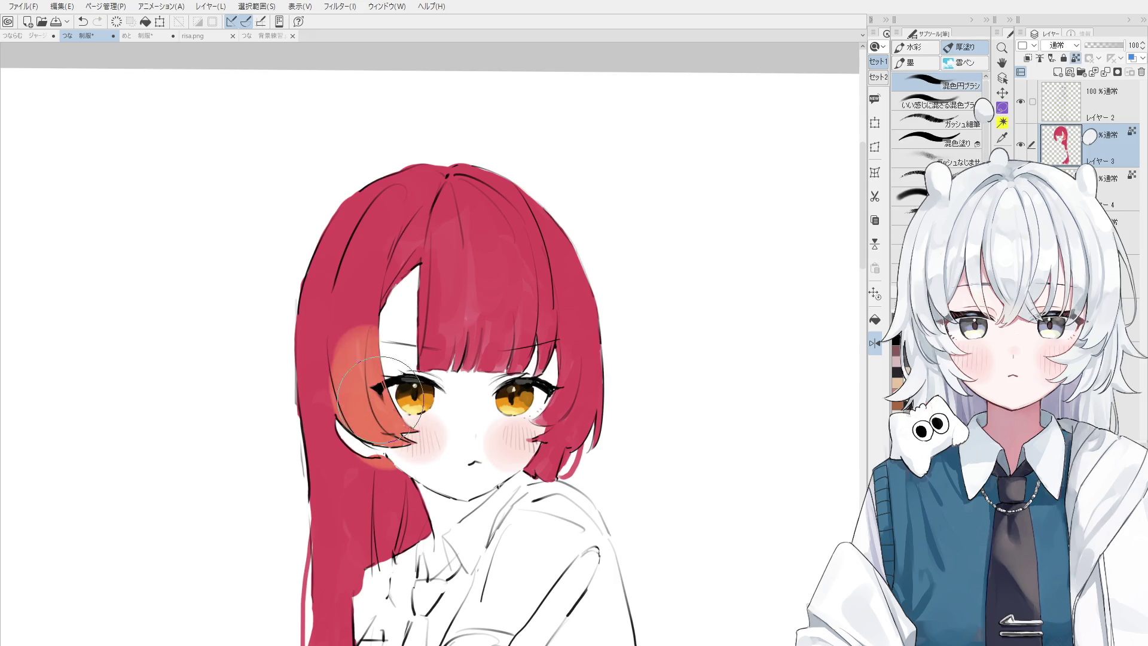
pyautogui.hotkey('ctrl', 'y')
pyautogui.scroll(-2, 389, 374)
pyautogui.hotkey('ctrl', 'z')
pyautogui.hotkey('ctrl', 'y')
pyautogui.moveTo(370, 323)
pyautogui.mouseDown()
pyautogui.moveTo(391, 383)
pyautogui.moveTo(390, 420)
pyautogui.moveTo(375, 434)
pyautogui.mouseUp()
pyautogui.hotkey('ctrl', 'z')
pyautogui.hotkey('ctrl', 'y')
# - On the mirrored view, blend sampled red and orange into the bangs and strand beside the eye
pyautogui.press('h')
pyautogui.scroll(-1, 293, 478)
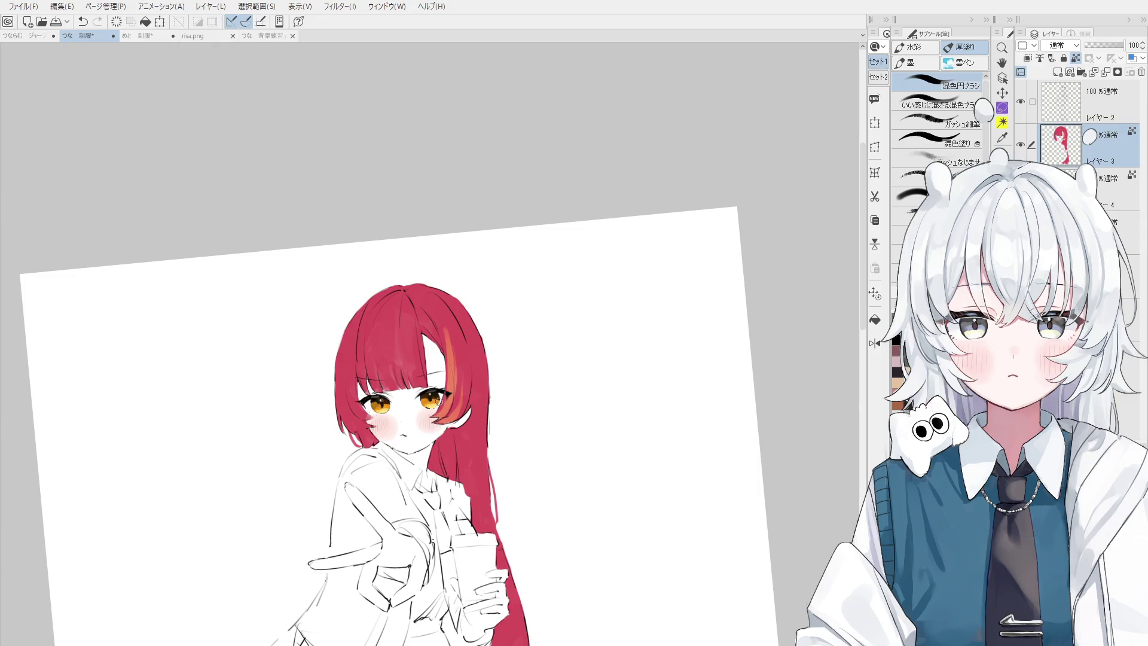
pyautogui.scroll(1, 485, 383)
pyautogui.scroll(1, 485, 384)
pyautogui.moveTo(430, 249)
pyautogui.mouseDown()
pyautogui.moveTo(410, 282)
pyautogui.moveTo(441, 309)
pyautogui.mouseUp()
pyautogui.keyDown('alt'); pyautogui.click(417, 399); pyautogui.keyUp('alt')
pyautogui.moveTo(430, 418)
pyautogui.mouseDown()
pyautogui.moveTo(418, 335)
pyautogui.moveTo(407, 419)
pyautogui.mouseUp()
pyautogui.moveTo(424, 341); pyautogui.dragTo(431, 359)
pyautogui.hotkey('ctrl', 'y')
pyautogui.hotkey('ctrl', 'z')
pyautogui.hotkey('ctrl', 'y')
# - Blend red-orange into the cheek-side hair and beside the left eye, comparing with undo/redo
pyautogui.moveTo(457, 418)
pyautogui.mouseDown()
pyautogui.moveTo(424, 418)
pyautogui.moveTo(412, 462)
pyautogui.mouseUp()
pyautogui.scroll(-2, 413, 464)
pyautogui.hotkey('ctrl', 'z')
pyautogui.moveTo(326, 371)
pyautogui.mouseDown()
pyautogui.moveTo(331, 443)
pyautogui.moveTo(335, 419)
pyautogui.moveTo(314, 442)
pyautogui.moveTo(362, 460)
pyautogui.mouseUp()
pyautogui.hotkey('ctrl', 'z')
pyautogui.hotkey('ctrl', 'y')
pyautogui.hotkey('ctrl', 'z')
pyautogui.hotkey('ctrl', 'y')
pyautogui.moveTo(417, 533); pyautogui.dragTo(461, 394)
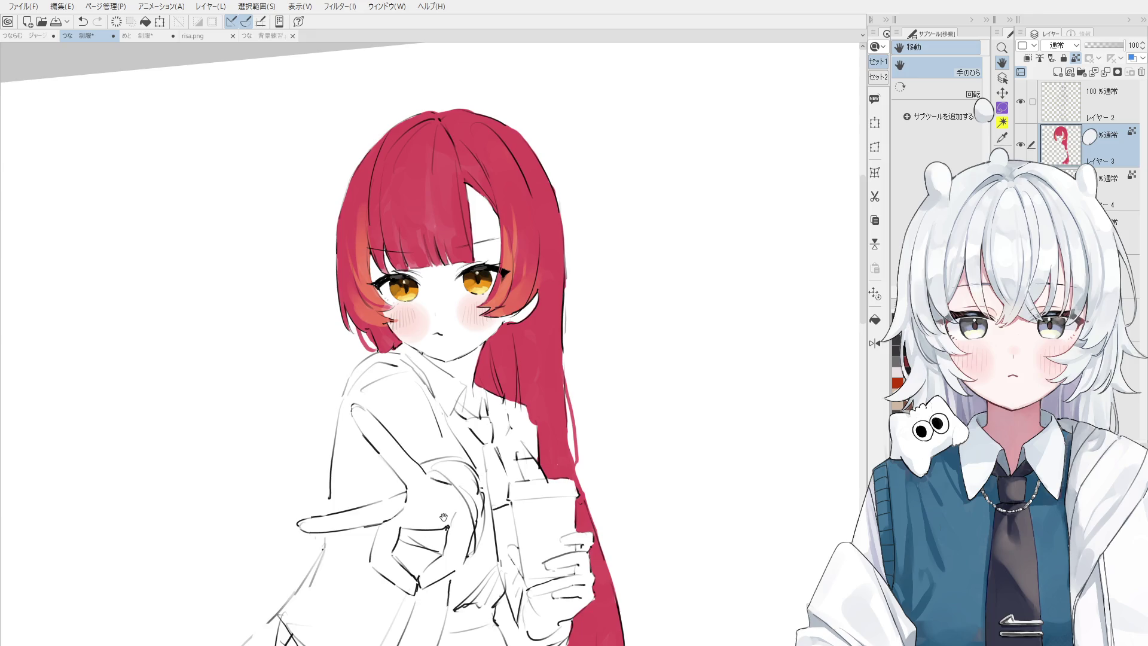
# - Try tinting the hair right of the face orange with the blending brush, then undo it
pyautogui.press('o')
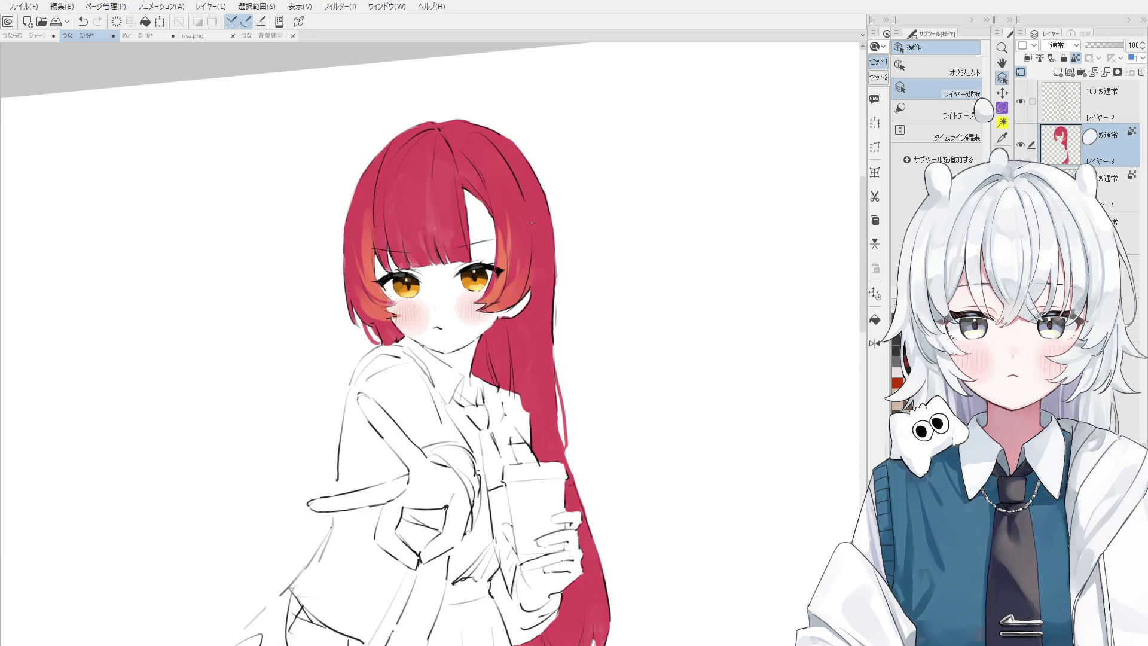
pyautogui.scroll(2, 526, 218)
pyautogui.press('b')
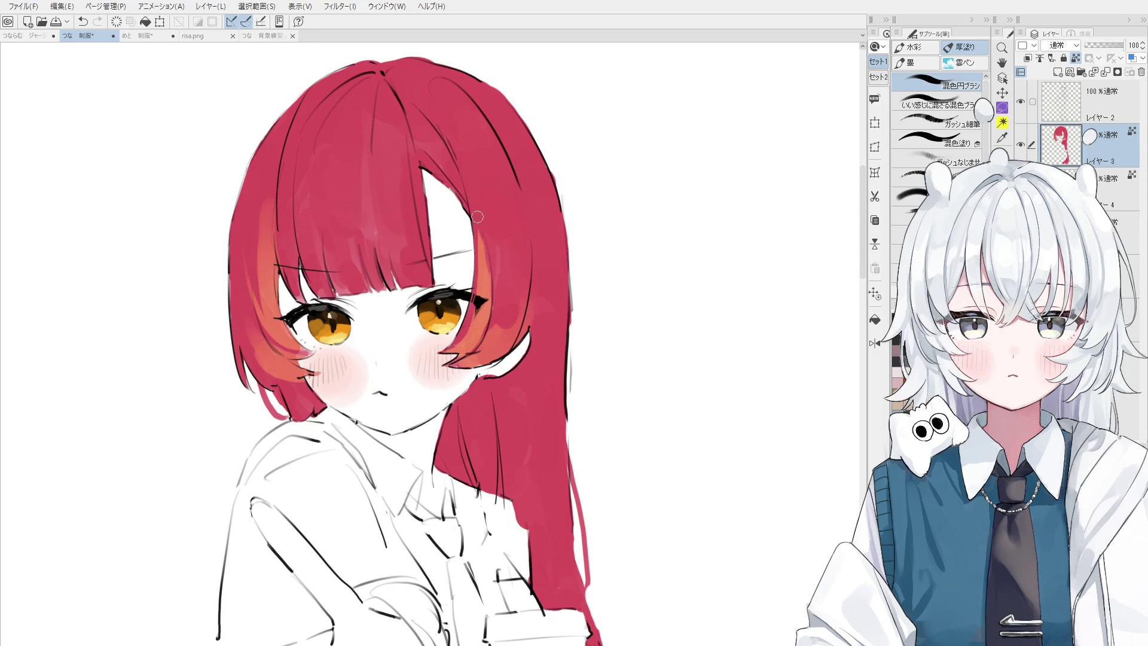
pyautogui.scroll(-1, 473, 282)
pyautogui.scroll(-1, 473, 282)
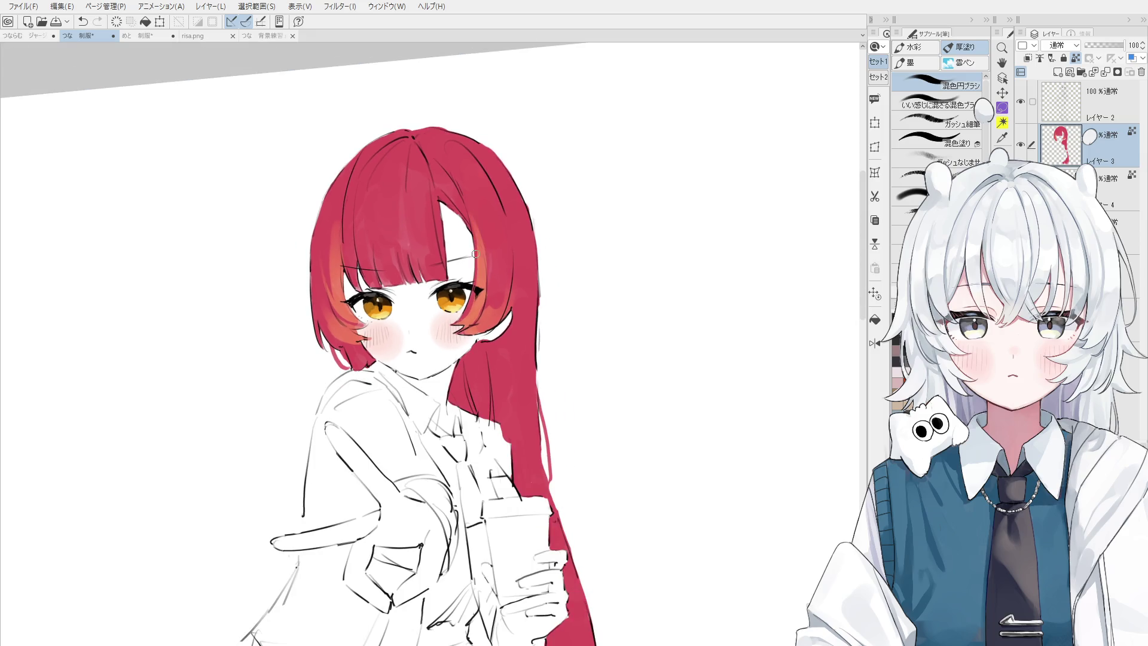
pyautogui.hotkey('ctrl', 'z')
pyautogui.moveTo(493, 242); pyautogui.dragTo(493, 323)
pyautogui.hotkey('ctrl', 'z')
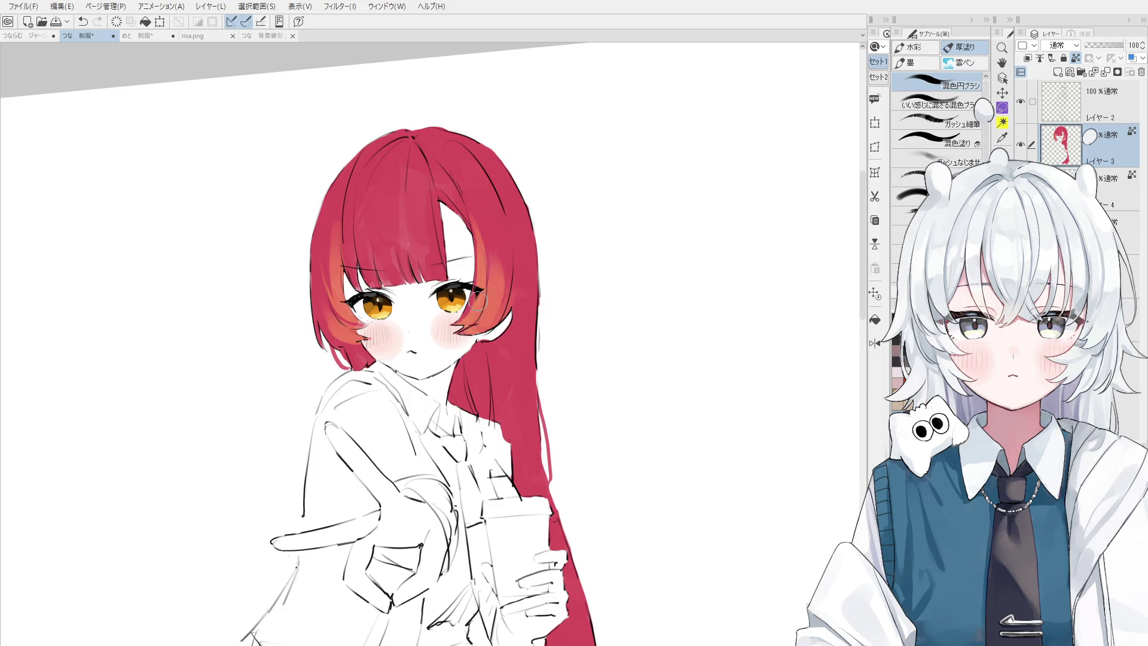
# - Mirror the view, sample the red hair colour and paint an orange streak beside the eye
pyautogui.press('h')
pyautogui.scroll(2, 349, 297)
pyautogui.moveTo(348, 297); pyautogui.dragTo(363, 268)
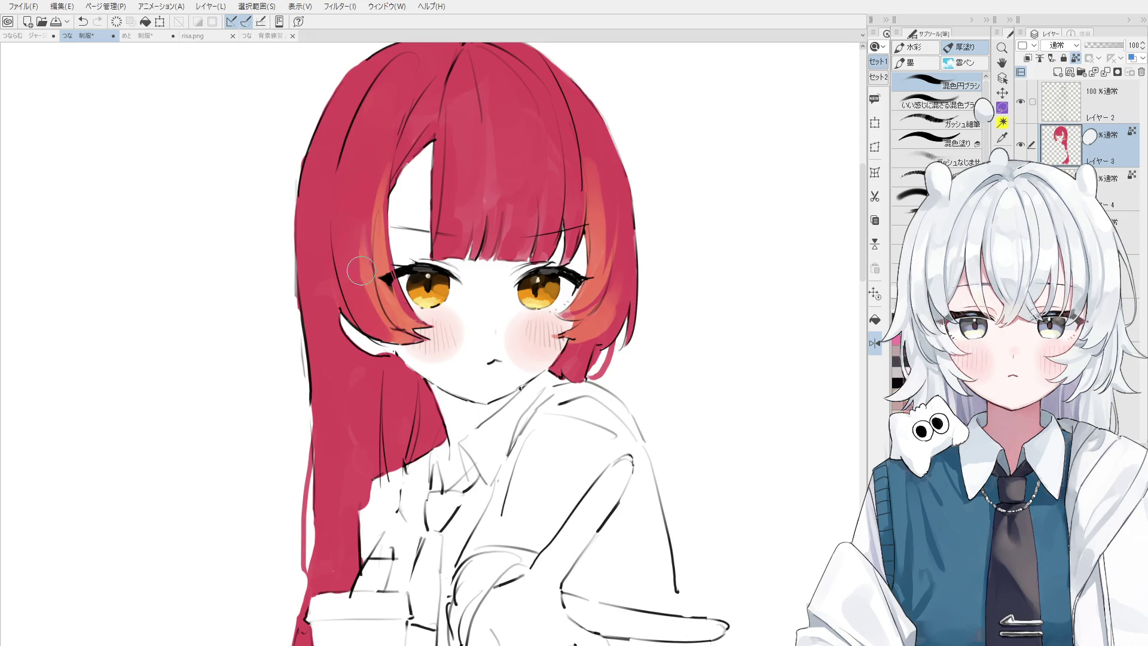
pyautogui.scroll(-1, 400, 318)
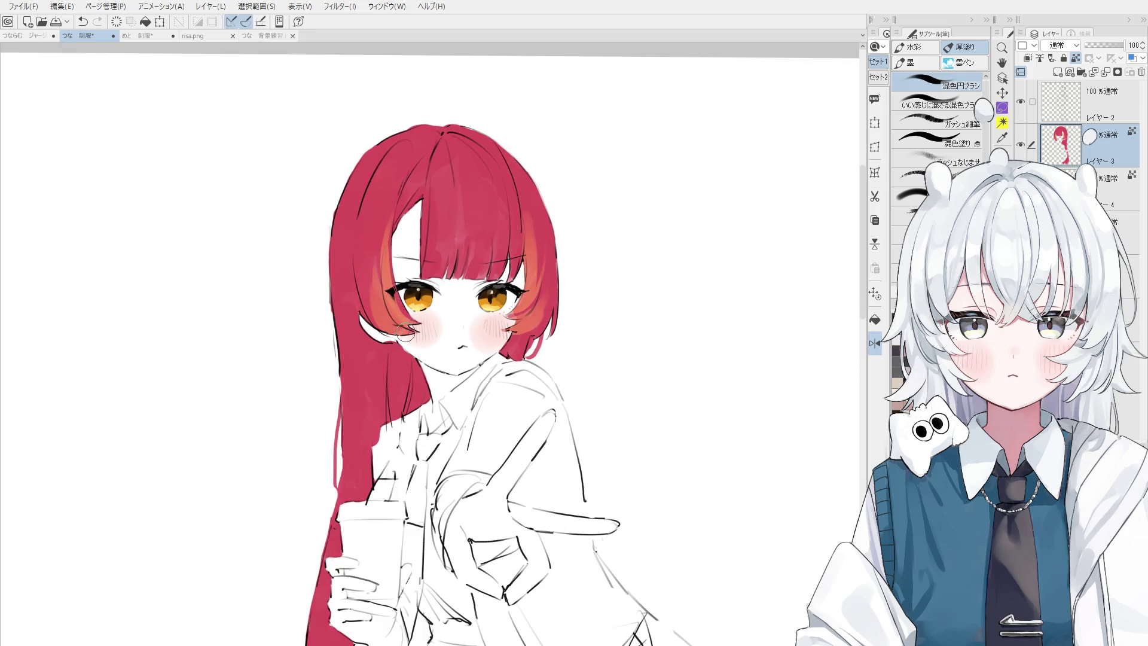
pyautogui.keyDown('alt'); pyautogui.click(384, 251); pyautogui.keyUp('alt')
pyautogui.scroll(2, 384, 251)
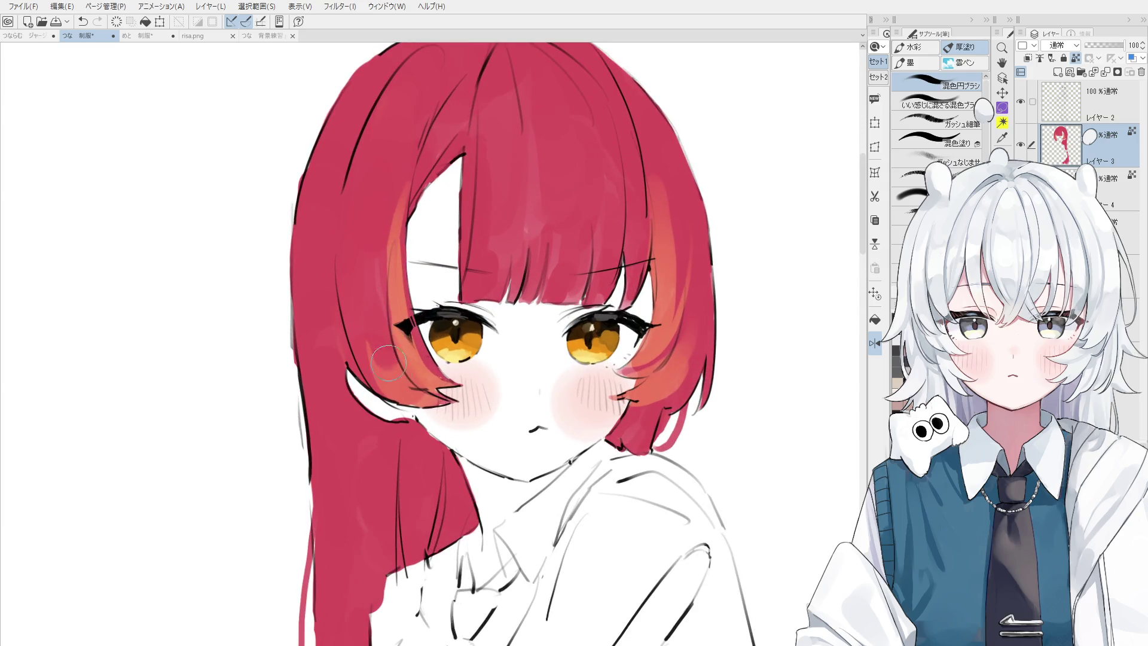
pyautogui.moveTo(354, 282); pyautogui.dragTo(399, 379)
# - Repaint the orange streak on the left strand several times to refine its shape near the cheek
pyautogui.hotkey('ctrl', 'z')
pyautogui.hotkey('ctrl', 'z')
pyautogui.moveTo(353, 292); pyautogui.dragTo(394, 382)
pyautogui.hotkey('ctrl', 'z')
pyautogui.moveTo(356, 293); pyautogui.dragTo(389, 388)
pyautogui.hotkey('ctrl', 'z')
pyautogui.scroll(-3, 382, 347)
pyautogui.moveTo(362, 302)
pyautogui.mouseDown()
pyautogui.moveTo(394, 371)
pyautogui.moveTo(397, 406)
pyautogui.mouseUp()
# - Compare the left-strand orange stroke with undo/redo, keeping the final version
pyautogui.hotkey('ctrl', 'z')
pyautogui.moveTo(370, 358); pyautogui.dragTo(389, 395)
pyautogui.scroll(3, 389, 371)
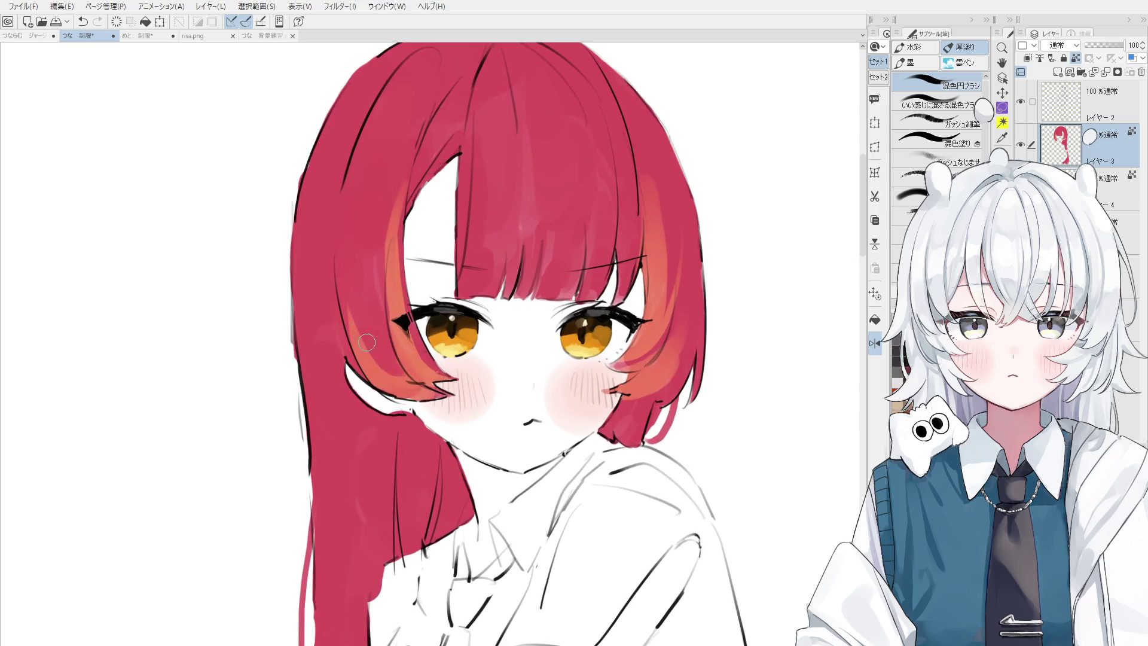
pyautogui.scroll(-3, 394, 323)
pyautogui.hotkey('ctrl', 'z')
pyautogui.hotkey('ctrl', 'y')
pyautogui.hotkey('ctrl', 'z')
pyautogui.hotkey('ctrl', 'y')
pyautogui.hotkey('ctrl', 'z')
pyautogui.hotkey('ctrl', 'y')
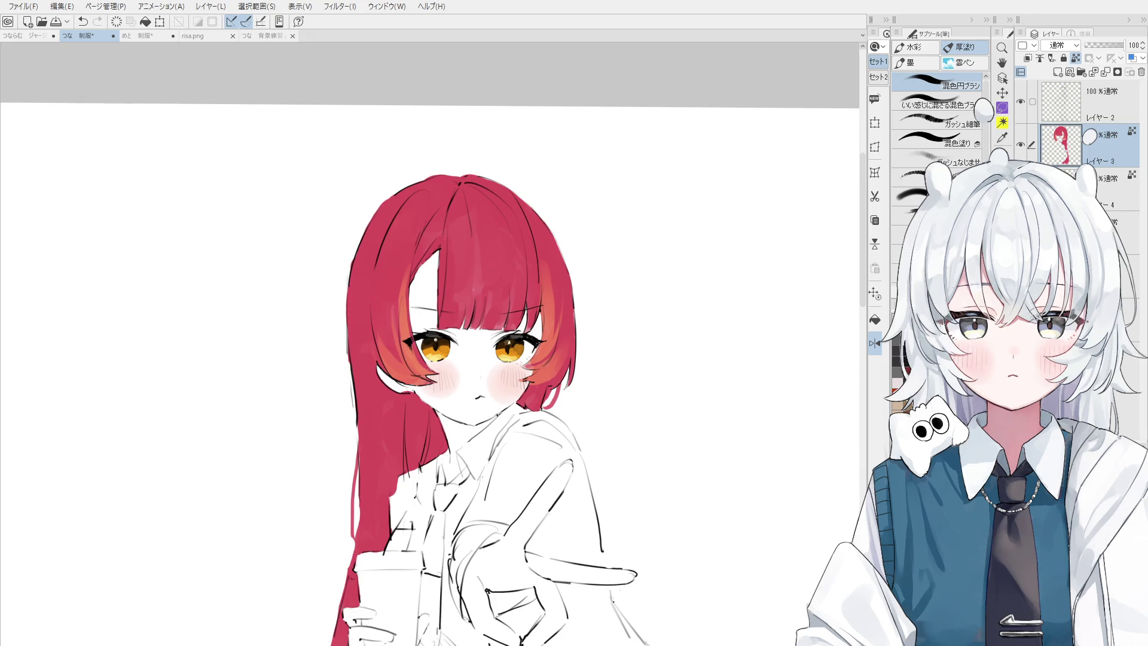
# - Pan and zoom in on the face and hair, then undo the last hair-edge stroke with the blending brush
pyautogui.press('o')
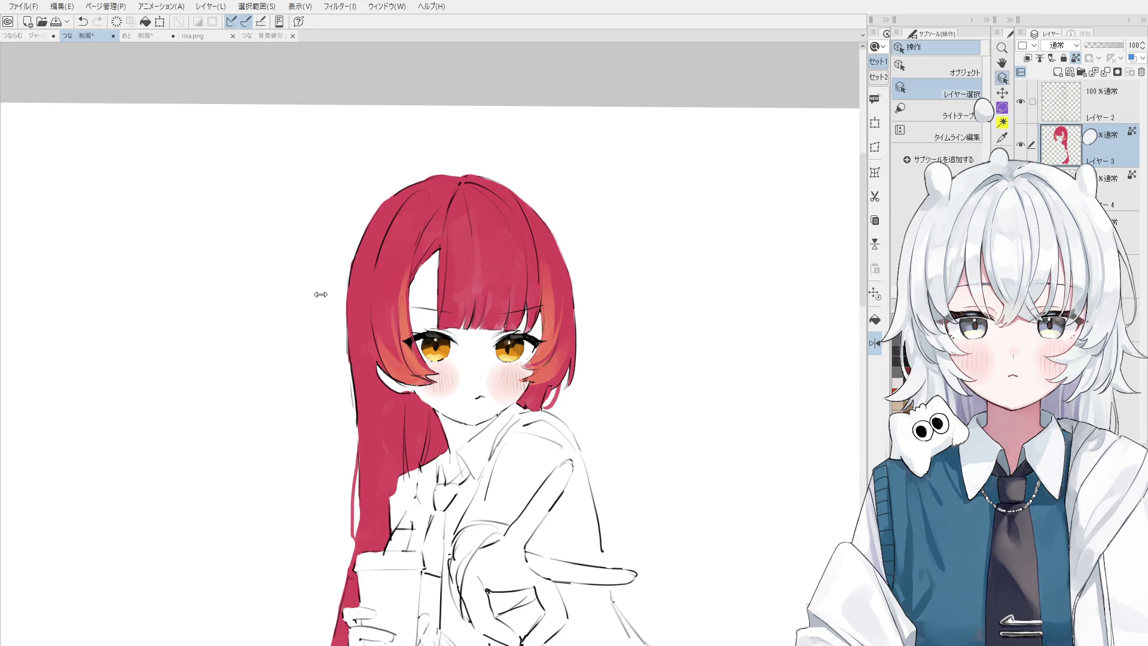
pyautogui.moveTo(273, 266); pyautogui.dragTo(306, 321)
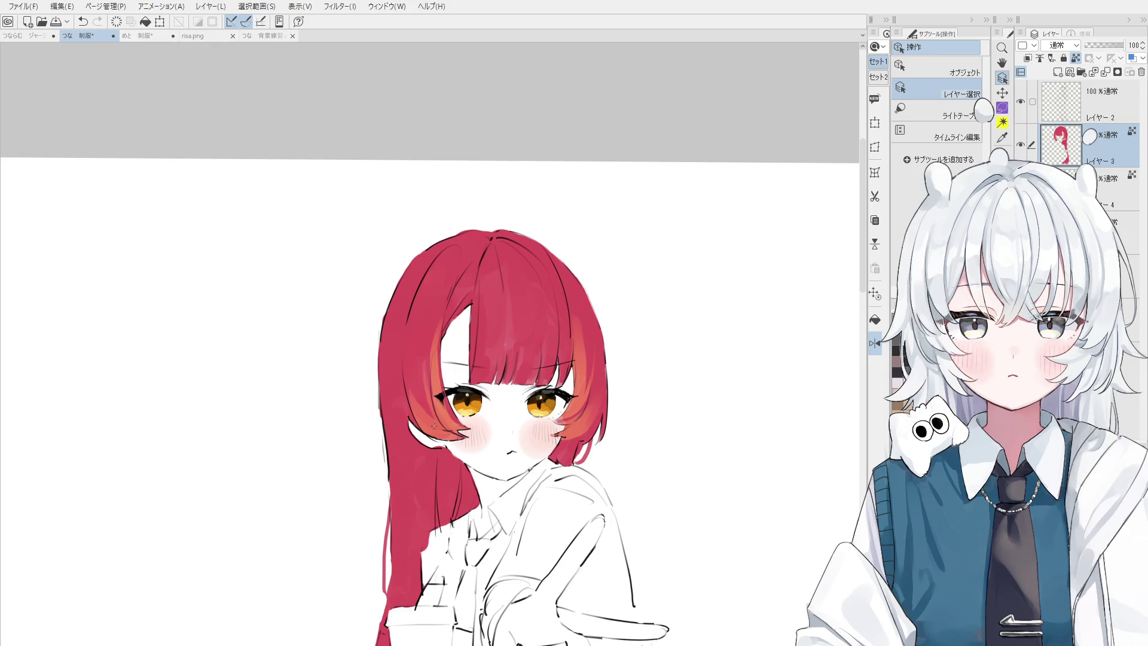
pyautogui.scroll(2, 443, 426)
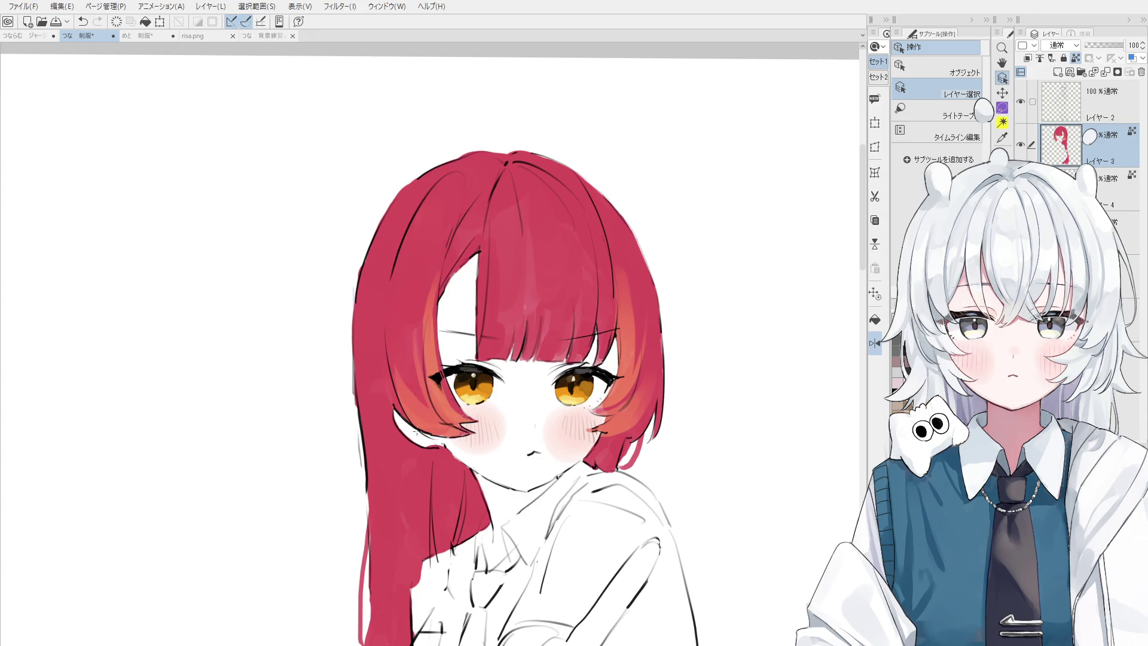
pyautogui.press('b')
pyautogui.hotkey('ctrl', 'z')
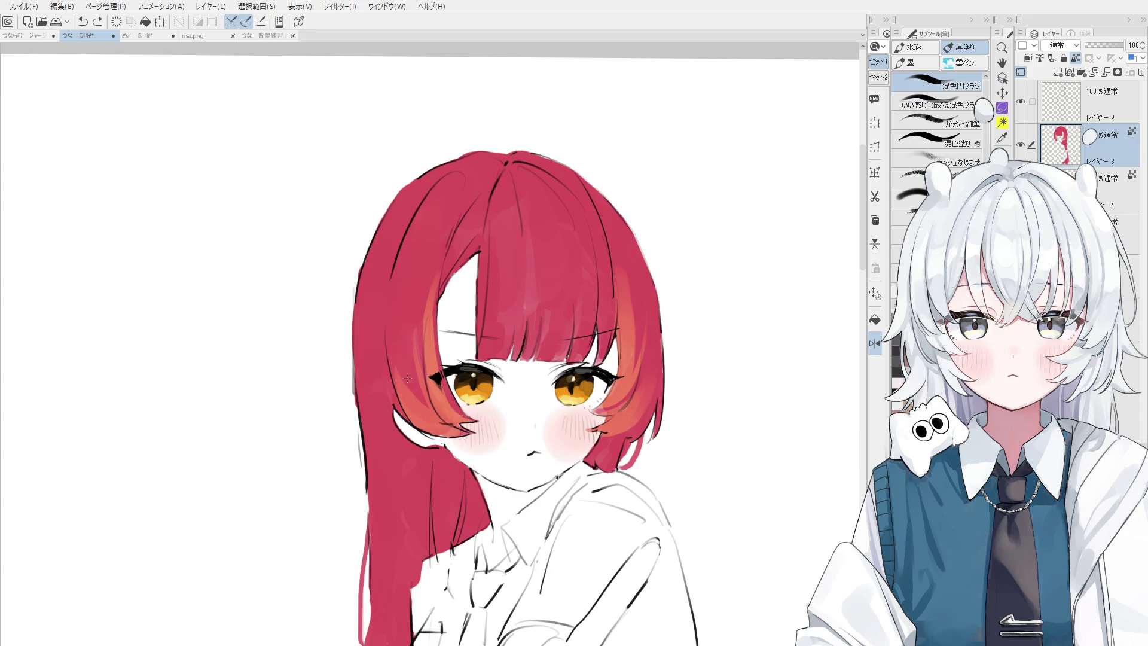
# - Try blending the right hair edge with the mixing brush, then pick the hair colour layer
pyautogui.moveTo(394, 285); pyautogui.dragTo(392, 361)
pyautogui.hotkey('ctrl', 'z')
pyautogui.moveTo(387, 315); pyautogui.dragTo(408, 420)
pyautogui.hotkey('ctrl', 'z')
pyautogui.hotkey('alt', '[')
pyautogui.scroll(-1, 413, 374)
pyautogui.keyDown('alt'); pyautogui.click(421, 412); pyautogui.keyUp('alt')
pyautogui.hotkey('alt', ']')
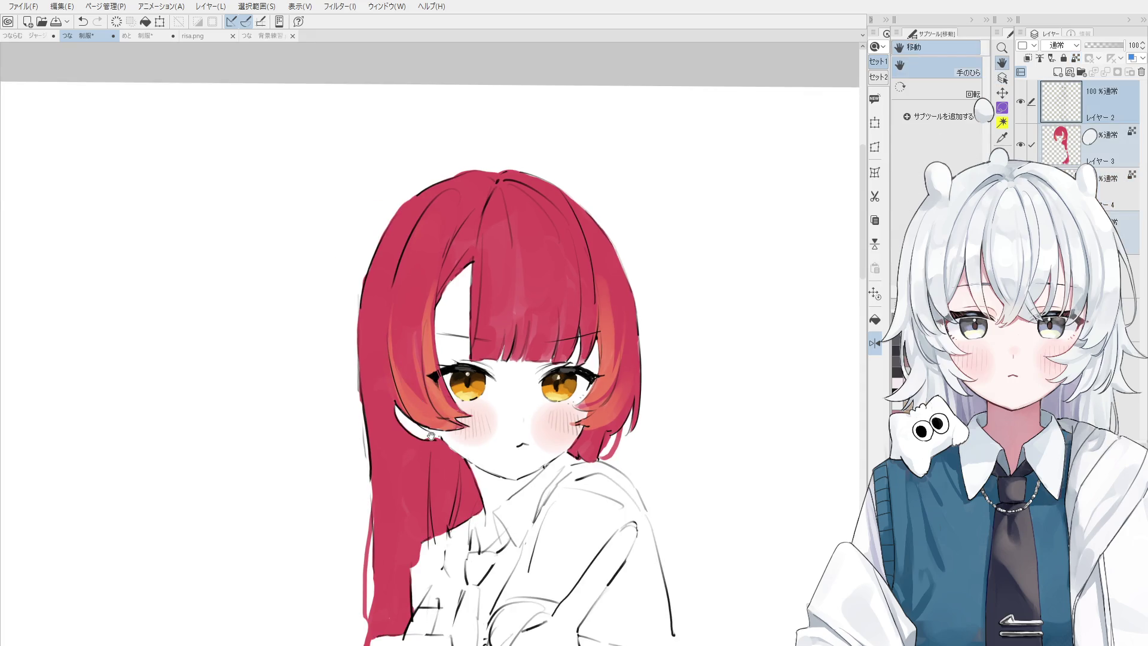
pyautogui.scroll(-1, 430, 394)
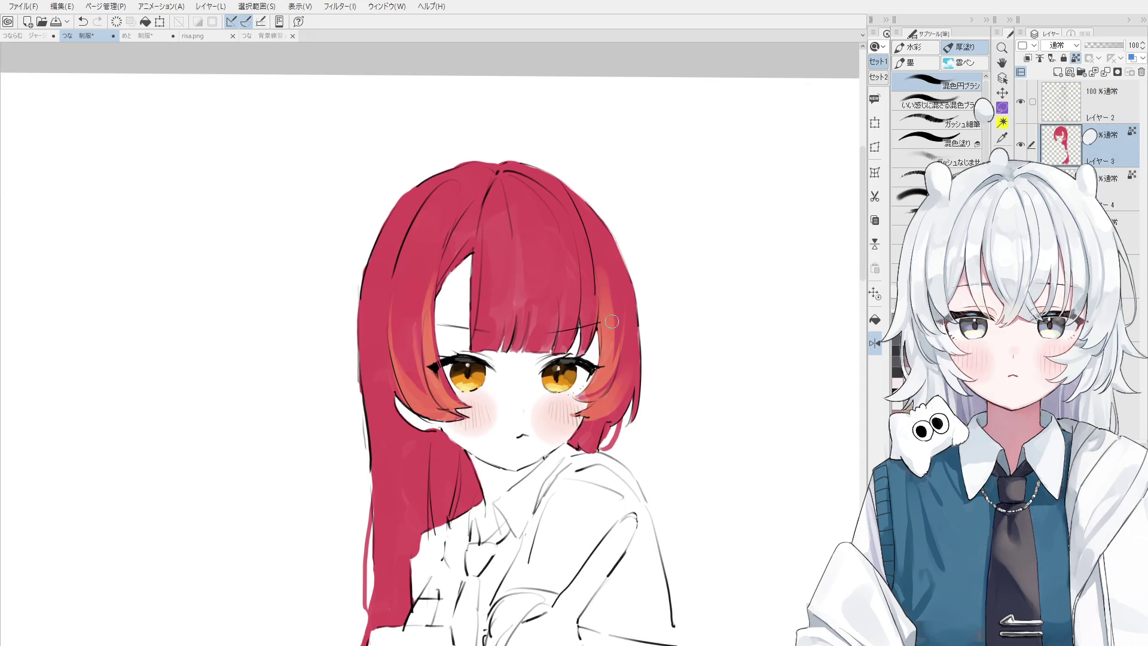
# - Sample the hair colour beside the right eye and repaint along the right hair edge
pyautogui.press('e')
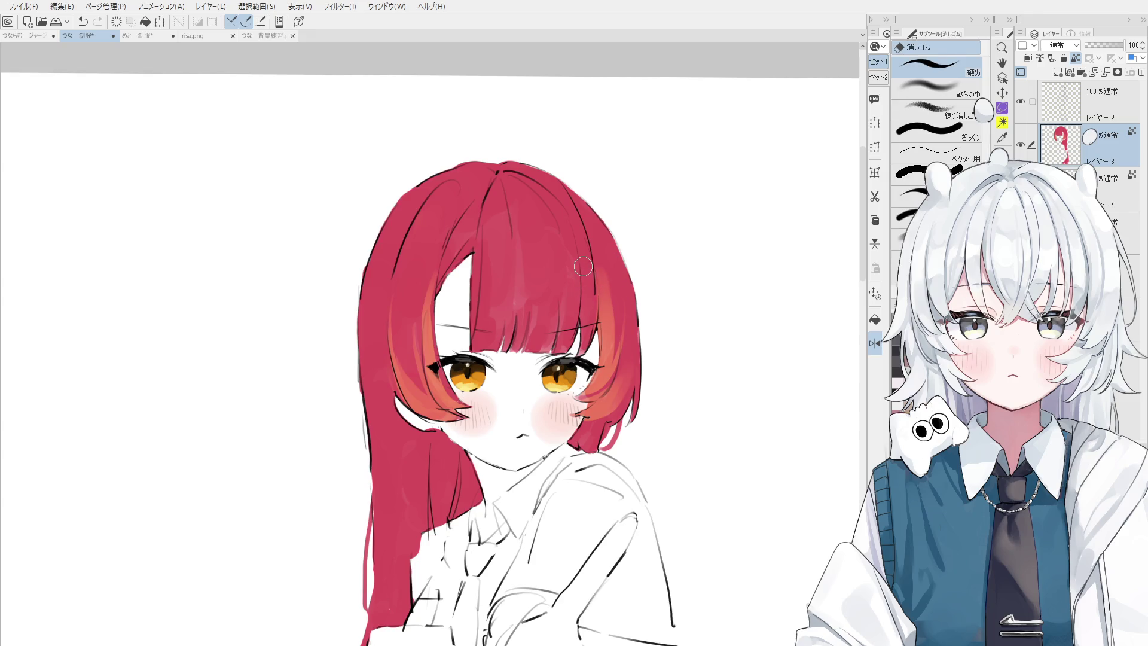
pyautogui.scroll(-1, 583, 278)
pyautogui.scroll(2, 585, 282)
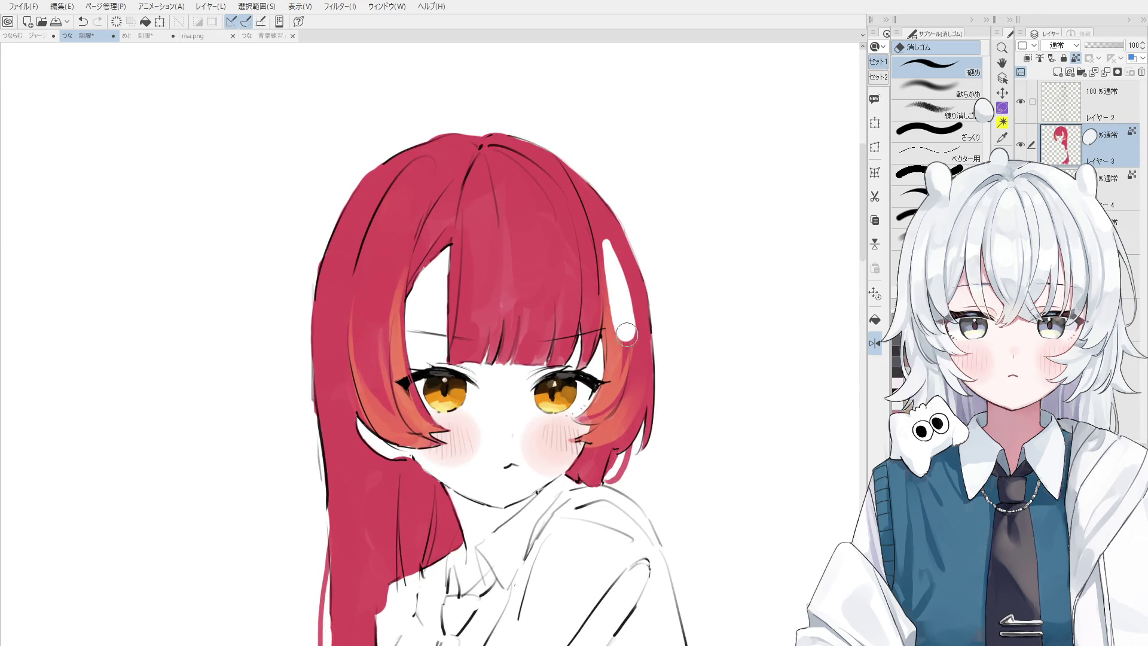
pyautogui.press('b')
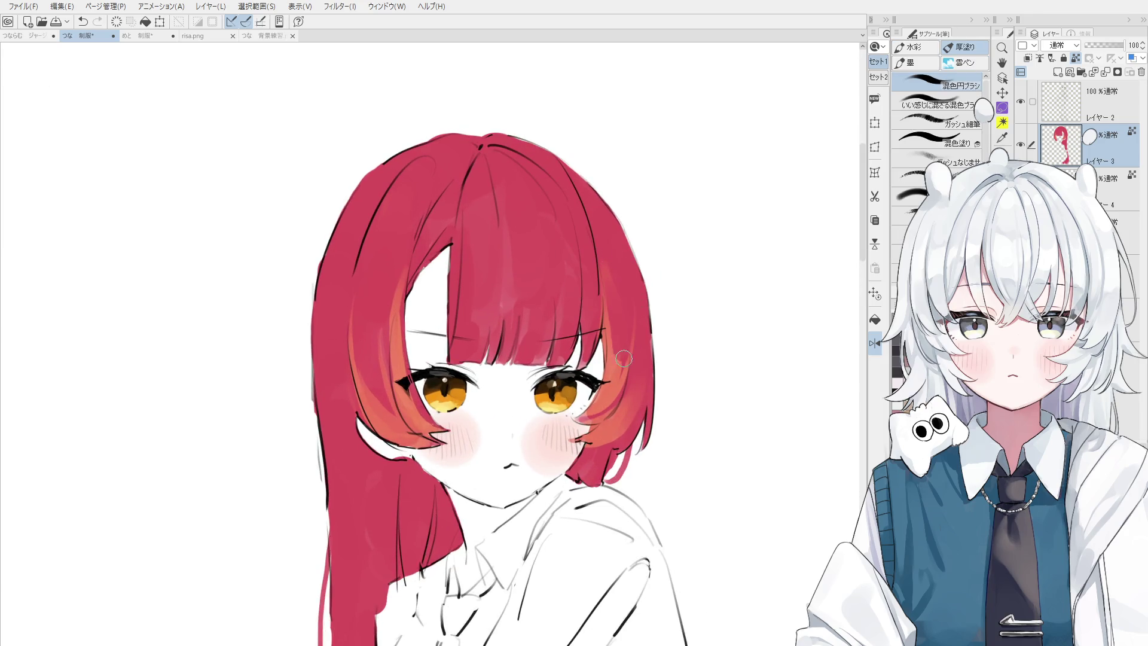
pyautogui.scroll(-1, 604, 297)
pyautogui.keyDown('alt'); pyautogui.click(609, 356); pyautogui.keyUp('alt')
pyautogui.moveTo(609, 356); pyautogui.dragTo(609, 308)
pyautogui.hotkey('ctrl', 'z')
pyautogui.hotkey('ctrl', 'z')
pyautogui.hotkey('ctrl', 'y')
pyautogui.scroll(-2, 608, 328)
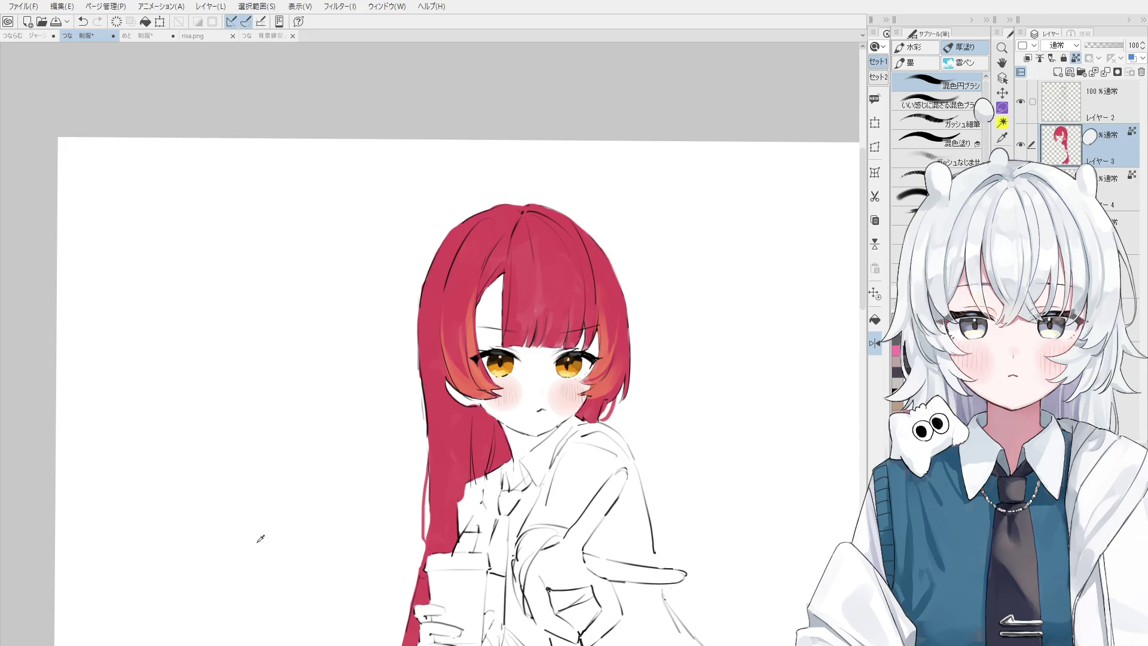
pyautogui.scroll(2, 443, 342)
# - Paint dark streaks down the left hair strand, ending with a short stroke near its tip
pyautogui.hotkey('ctrl', 'z')
pyautogui.moveTo(446, 332); pyautogui.dragTo(481, 406)
pyautogui.hotkey('ctrl', 'z')
pyautogui.moveTo(446, 332); pyautogui.dragTo(482, 406)
pyautogui.hotkey('ctrl', 'z')
pyautogui.hotkey('ctrl', 'z')
pyautogui.moveTo(445, 332)
pyautogui.mouseDown()
pyautogui.moveTo(479, 406)
pyautogui.moveTo(500, 393)
pyautogui.mouseUp()
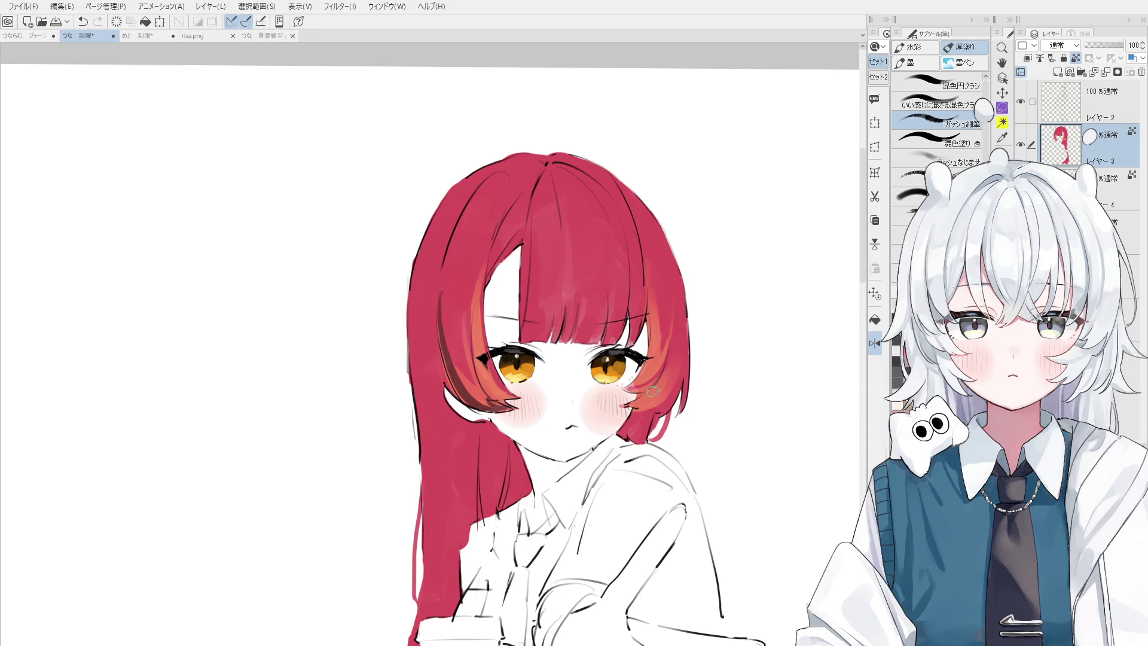
pyautogui.hotkey('alt', ']')
pyautogui.scroll(-1, 657, 394)
pyautogui.scroll(-1, 652, 399)
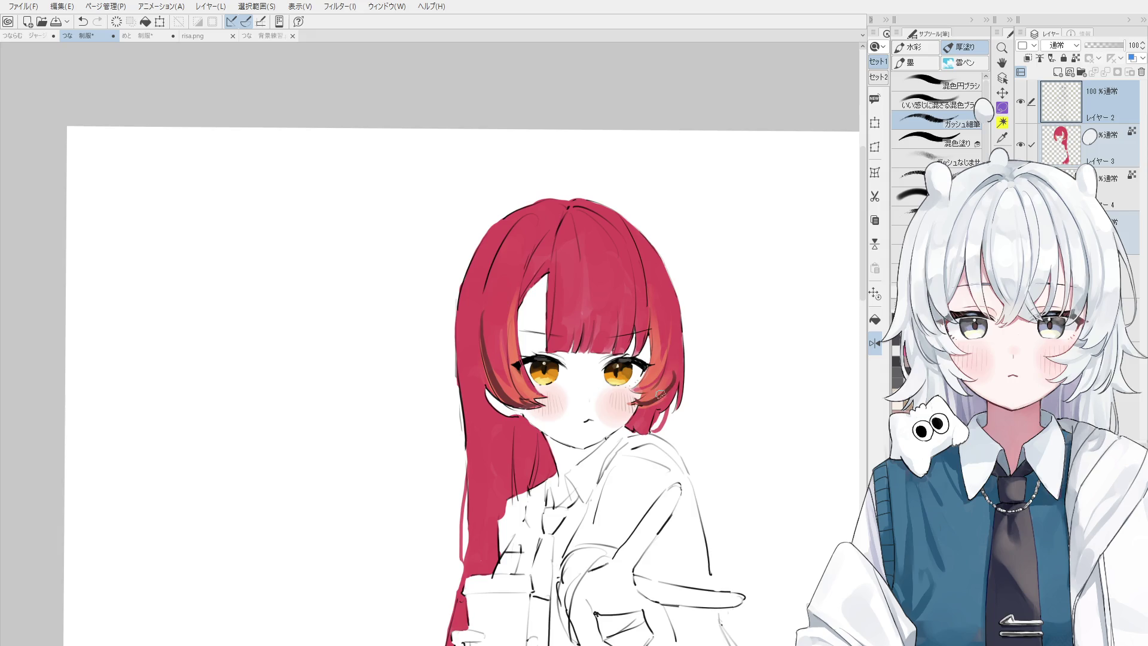
# - Zoom in on the face around the right cheek and select the red hair layer
pyautogui.scroll(2, 647, 402)
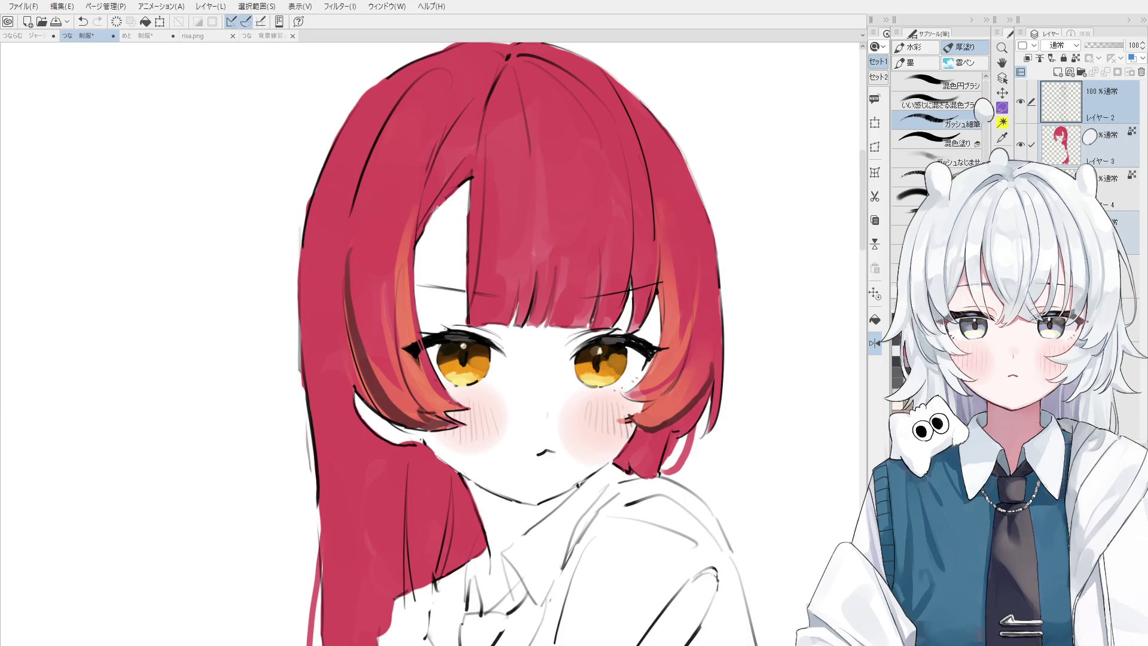
pyautogui.keyDown('ctrl'); pyautogui.keyDown('shift'); pyautogui.click(640, 412); pyautogui.keyUp('shift'); pyautogui.keyUp('ctrl')
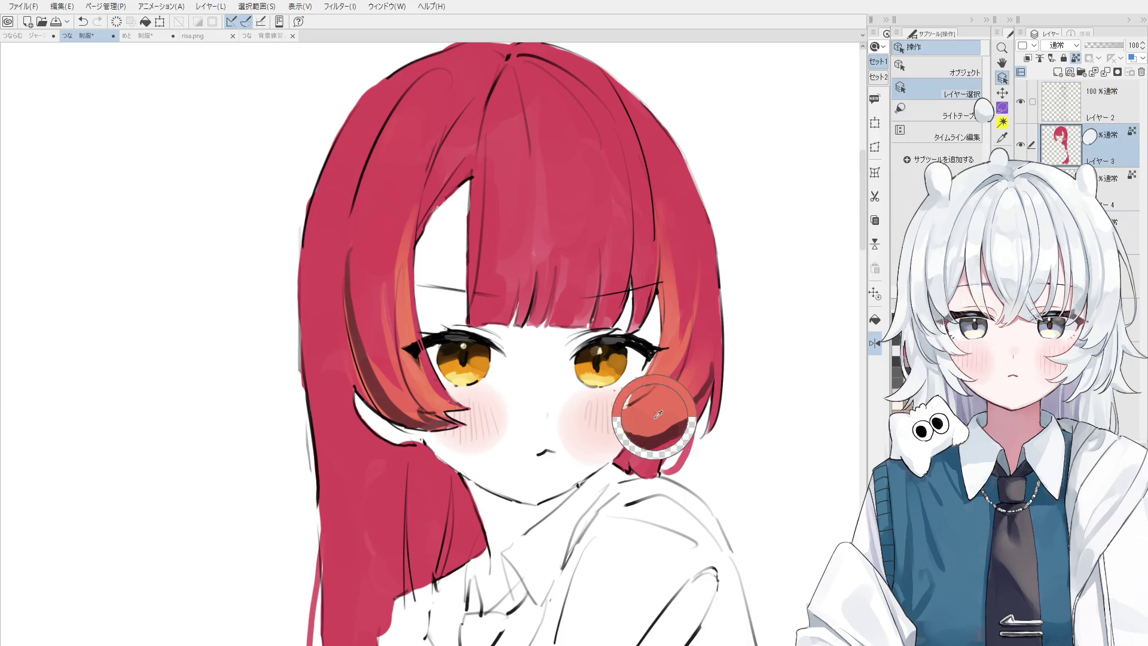
# - On the upper painting layer, redraw and then undo a dark stroke at the cheek's hair tip
pyautogui.scroll(3, 640, 419)
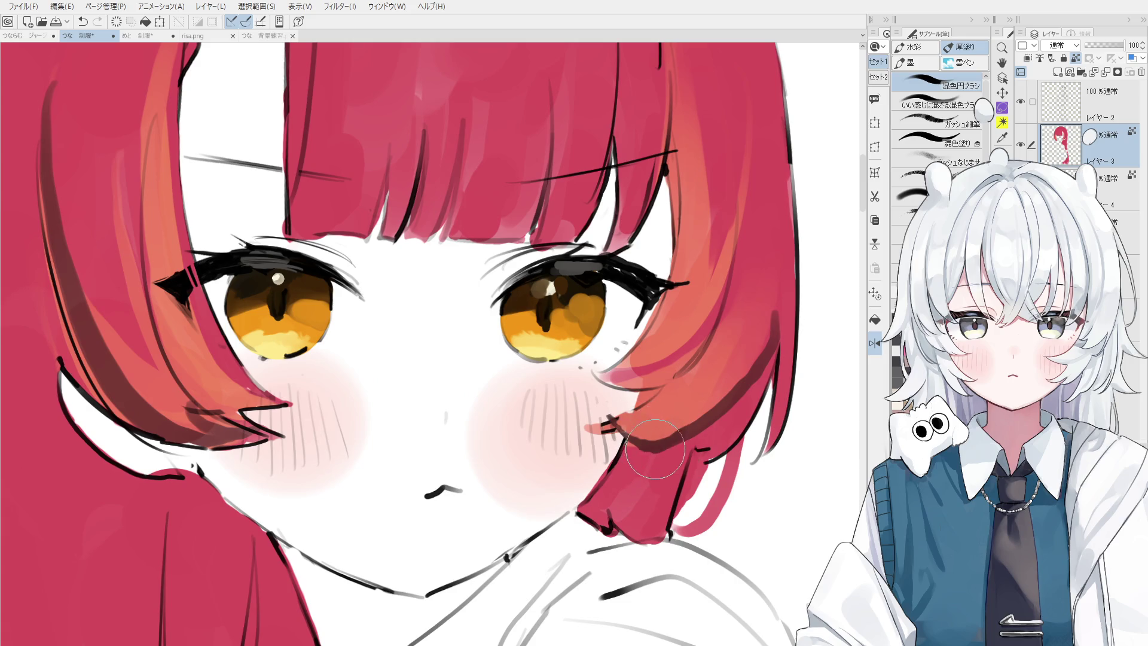
pyautogui.keyDown('ctrl'); pyautogui.keyDown('shift'); pyautogui.click(658, 441); pyautogui.keyUp('shift'); pyautogui.keyUp('ctrl')
pyautogui.scroll(-2, 684, 416)
pyautogui.hotkey('ctrl', 'z')
pyautogui.moveTo(694, 425)
pyautogui.mouseDown()
pyautogui.moveTo(644, 413)
pyautogui.moveTo(688, 419)
pyautogui.moveTo(684, 393)
pyautogui.moveTo(628, 430)
pyautogui.moveTo(681, 383)
pyautogui.moveTo(633, 443)
pyautogui.moveTo(722, 374)
pyautogui.mouseUp()
pyautogui.hotkey('ctrl', 'z')
# - Select the hair layer and brush a dark red shadow onto the hair tip by the cheek
pyautogui.press('e')
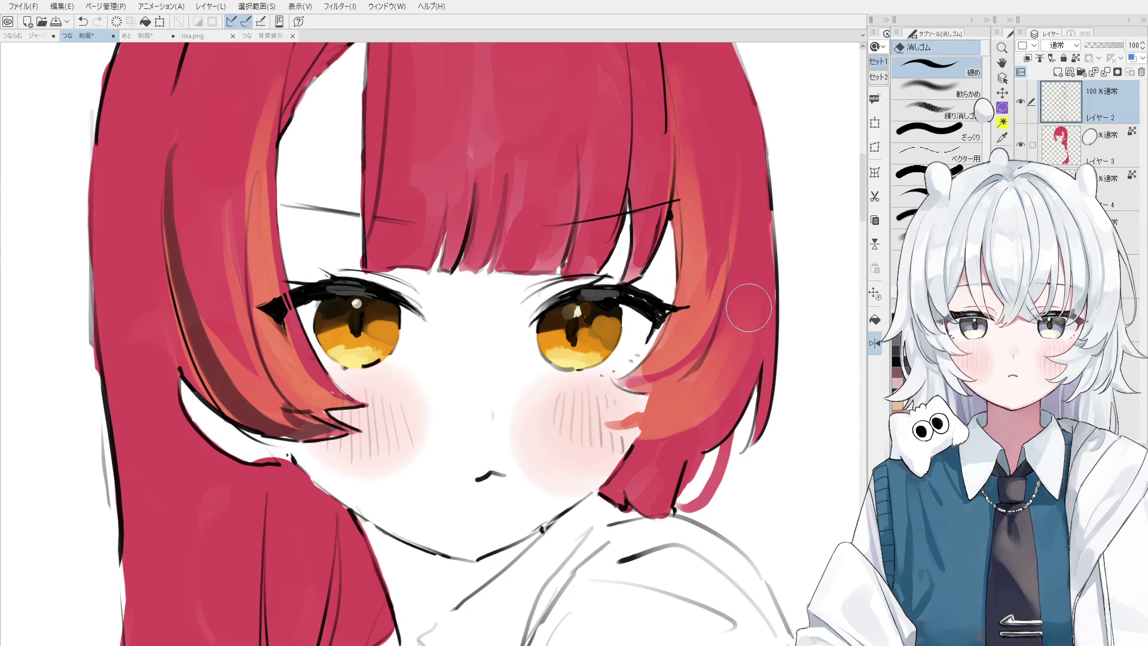
pyautogui.press('space')
pyautogui.scroll(-3, 359, 436)
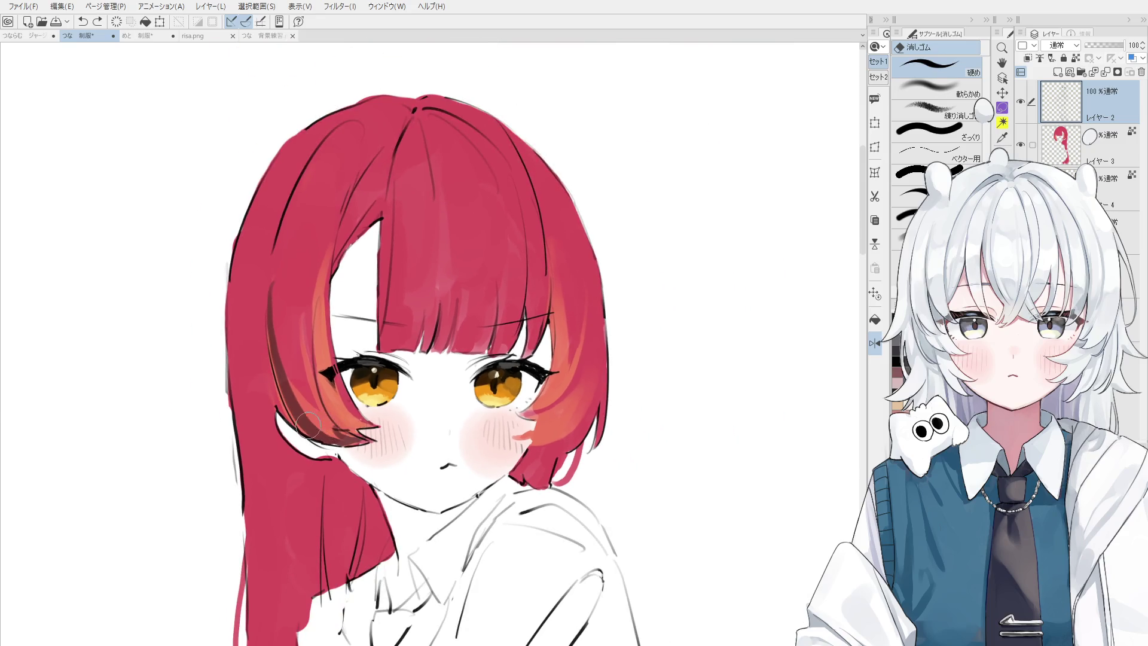
pyautogui.keyDown('ctrl'); pyautogui.keyDown('shift'); pyautogui.click(302, 431); pyautogui.keyUp('shift'); pyautogui.keyUp('ctrl')
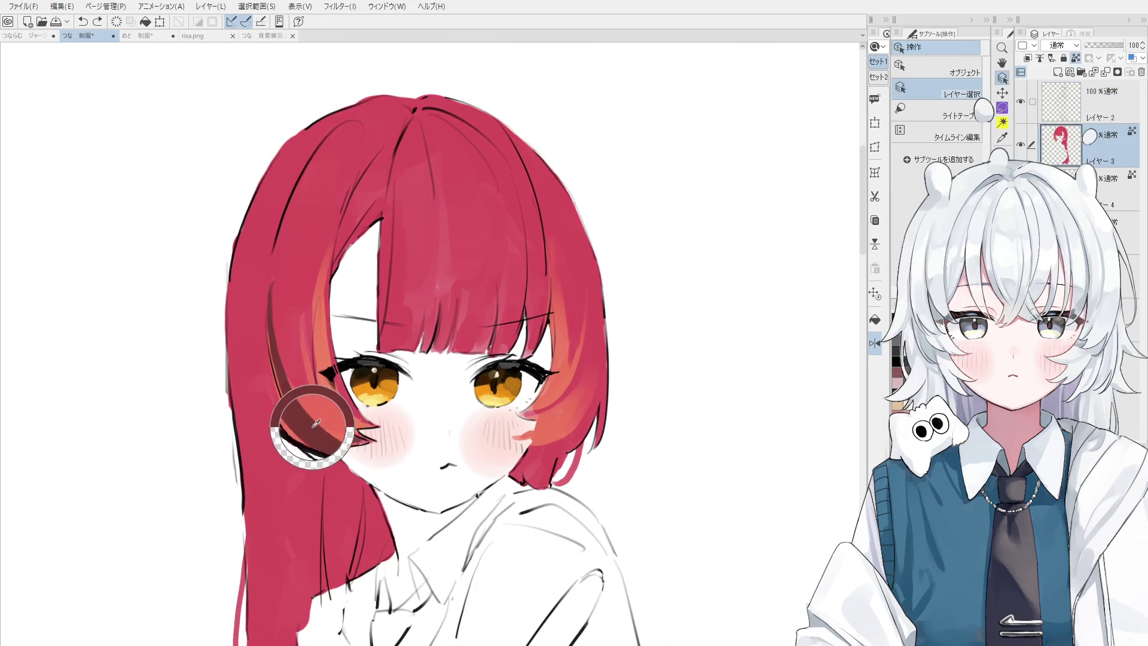
pyautogui.press('b')
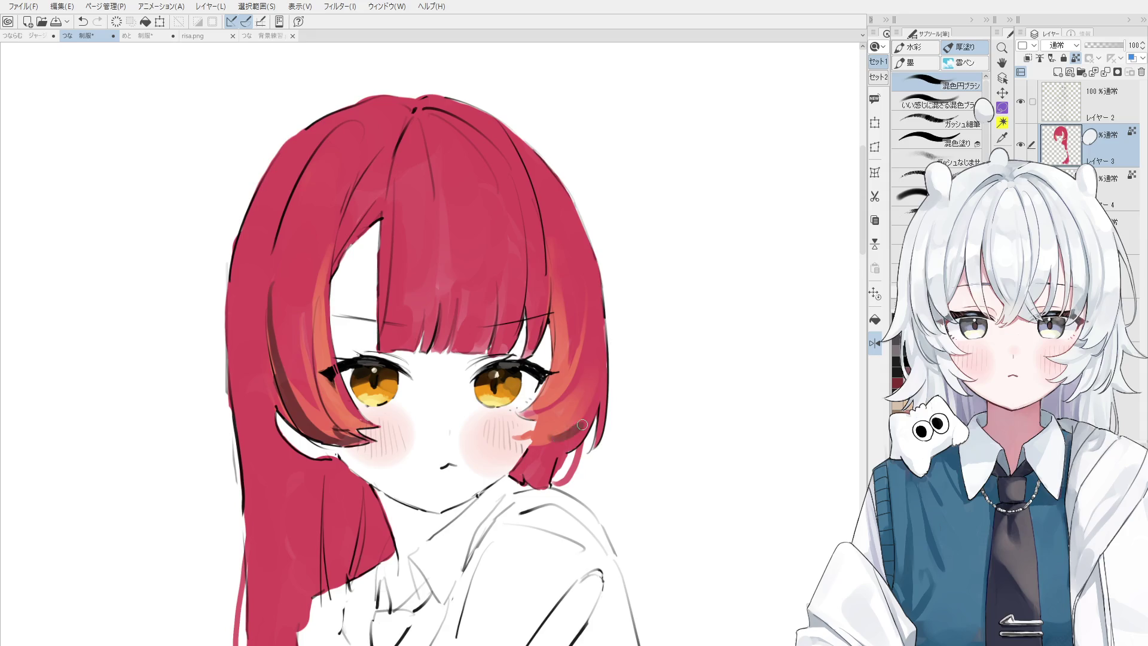
pyautogui.press('e')
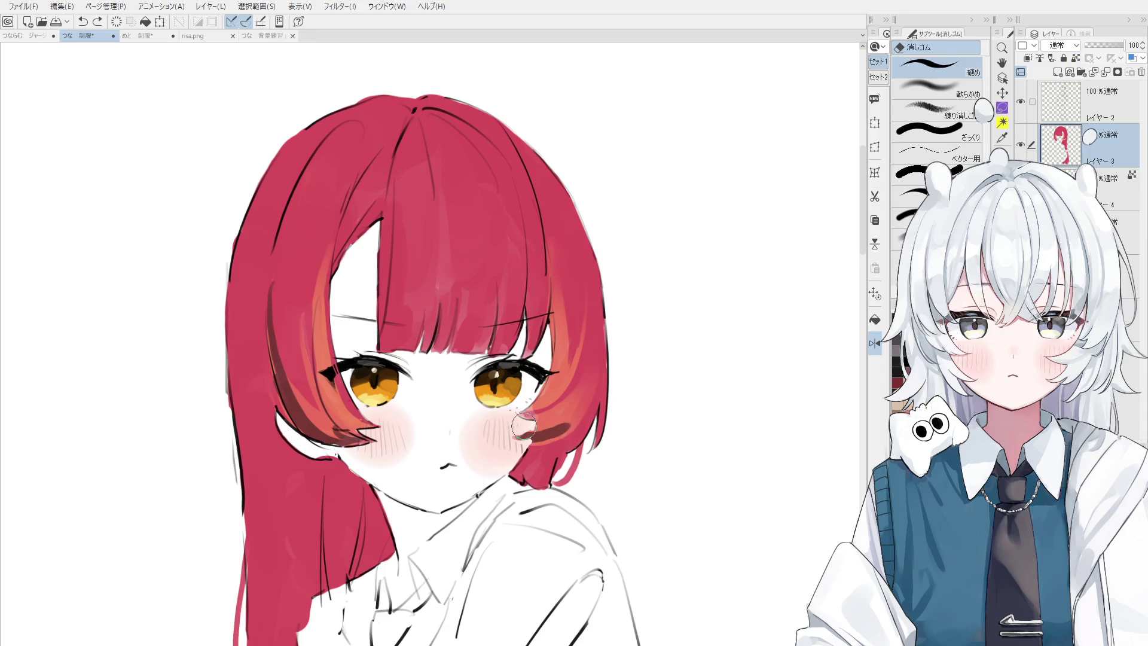
pyautogui.press('b')
pyautogui.moveTo(515, 441); pyautogui.dragTo(565, 431)
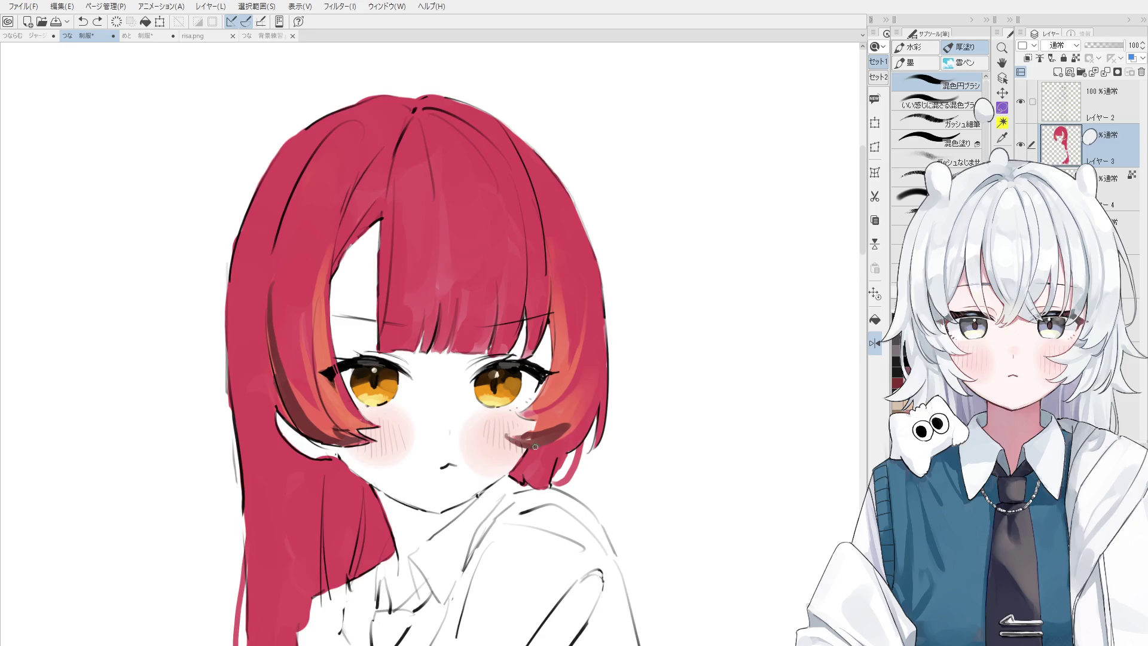
# - Pan down to the torso and lay a first tan stroke on the raised arm's shoulder
pyautogui.scroll(-2, 523, 445)
pyautogui.scroll(-2, 546, 433)
pyautogui.moveTo(499, 423); pyautogui.dragTo(534, 321)
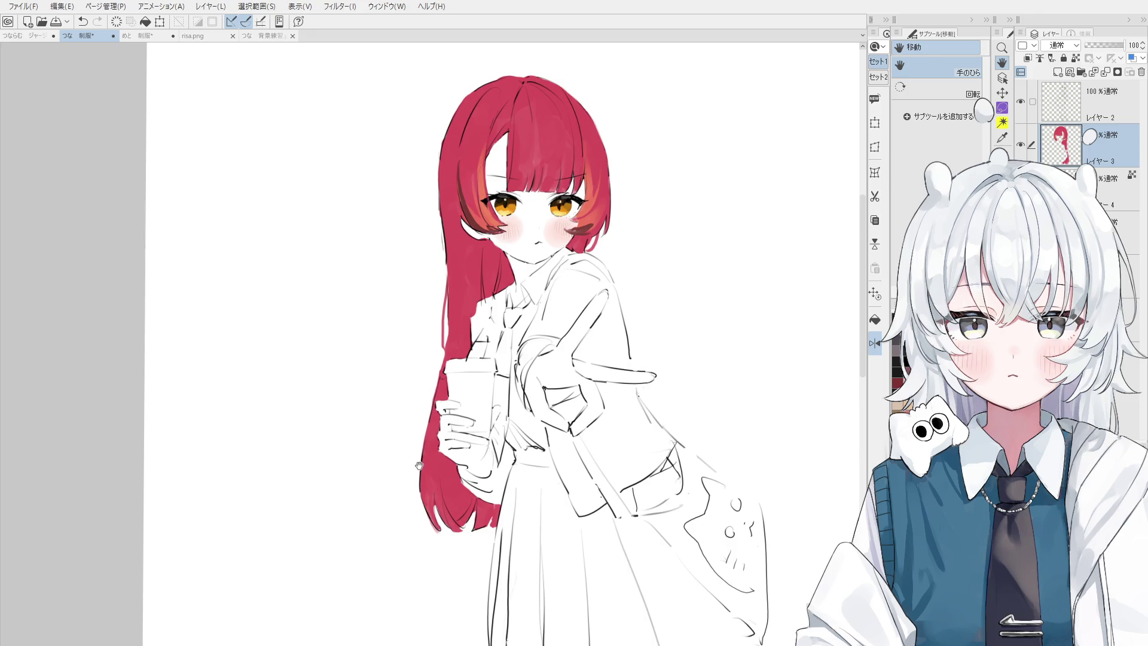
pyautogui.moveTo(420, 466); pyautogui.dragTo(417, 371)
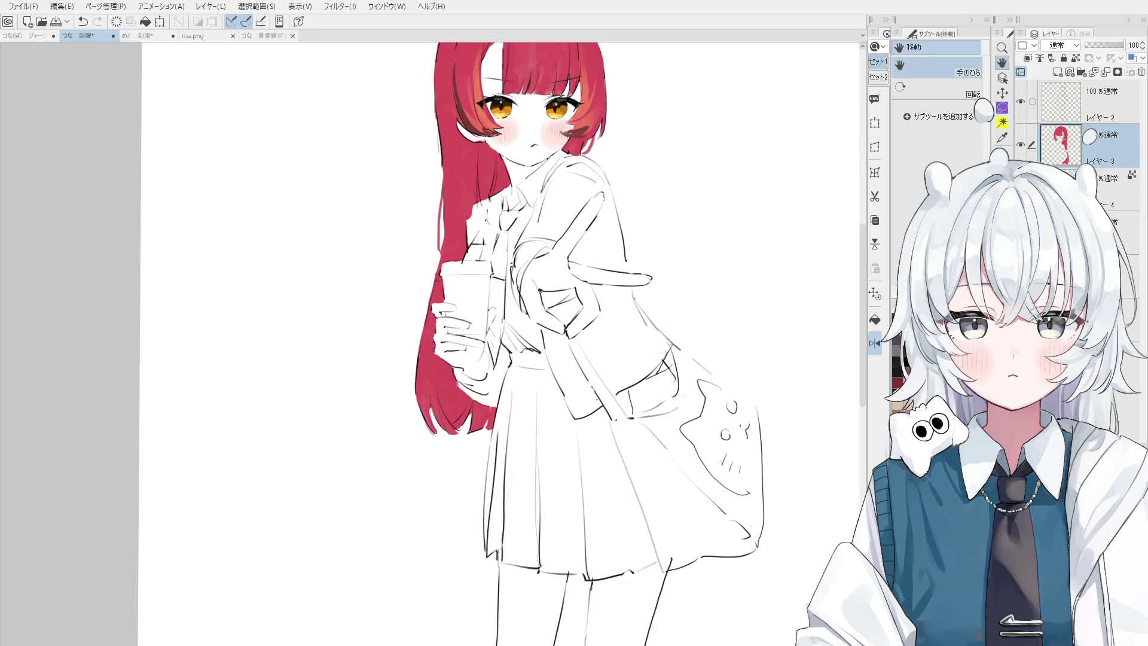
pyautogui.scroll(1, 588, 607)
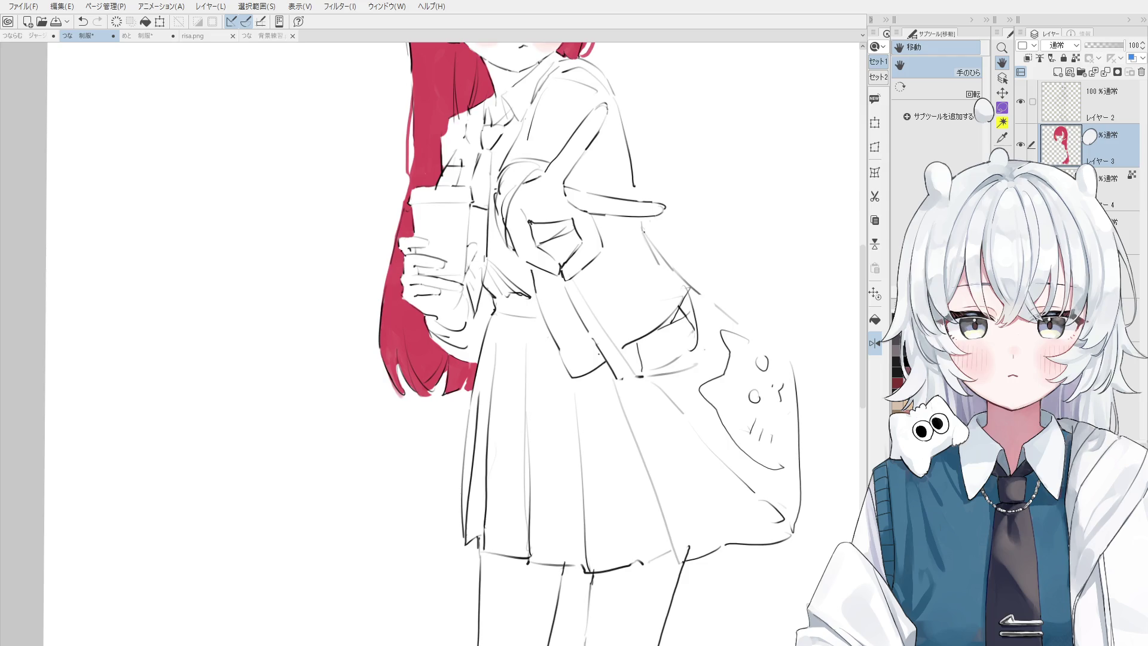
pyautogui.moveTo(507, 162); pyautogui.dragTo(544, 108)
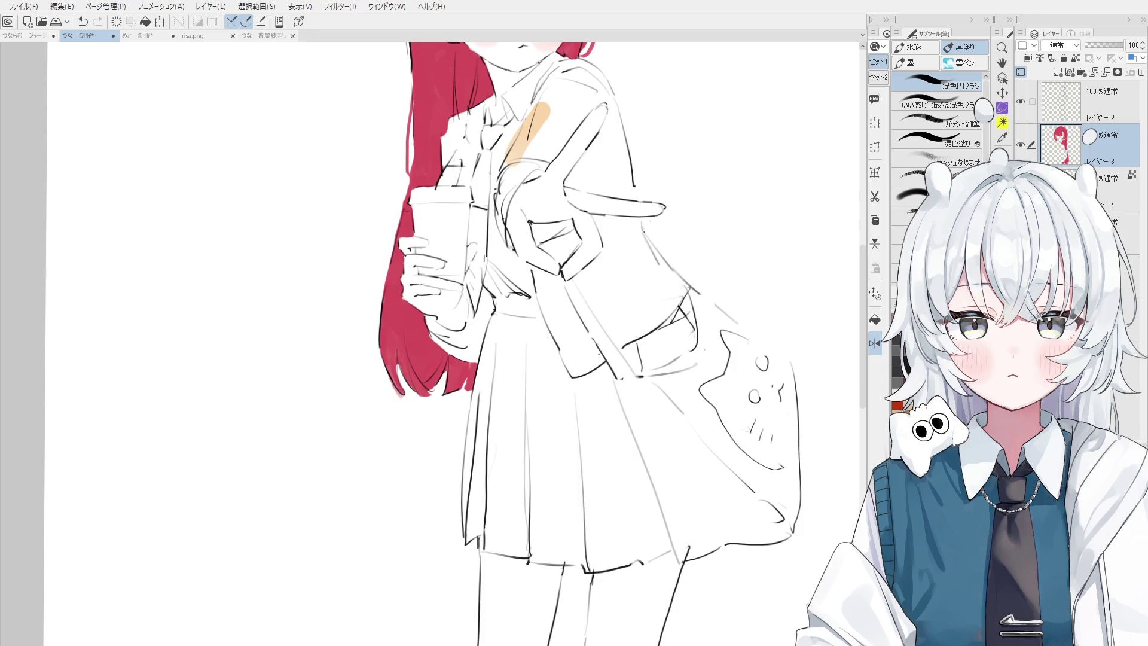
# - Sample the tan patch and spread it across and over the top of the shoulder
pyautogui.keyDown('alt'); pyautogui.click(546, 118); pyautogui.keyUp('alt')
pyautogui.moveTo(525, 154)
pyautogui.mouseDown()
pyautogui.moveTo(543, 148)
pyautogui.moveTo(513, 155)
pyautogui.moveTo(557, 137)
pyautogui.mouseUp()
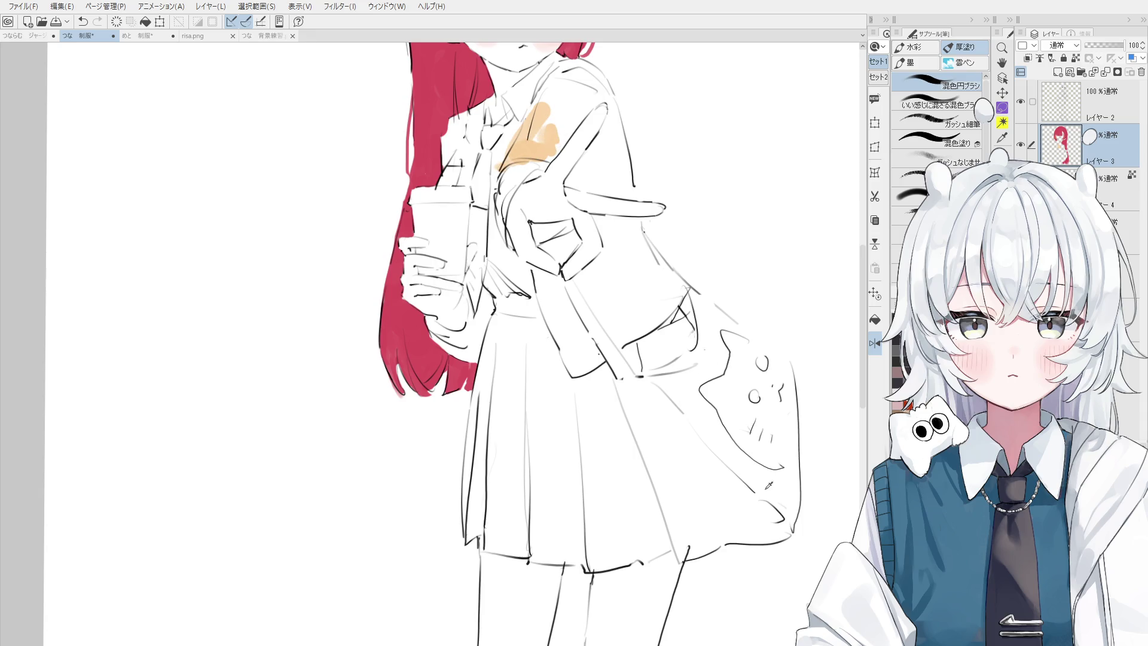
pyautogui.moveTo(726, 448); pyautogui.dragTo(781, 556)
pyautogui.moveTo(610, 263)
pyautogui.mouseDown()
pyautogui.moveTo(598, 215)
pyautogui.moveTo(634, 177)
pyautogui.moveTo(622, 174)
pyautogui.moveTo(640, 203)
pyautogui.moveTo(601, 251)
pyautogui.moveTo(567, 247)
pyautogui.mouseUp()
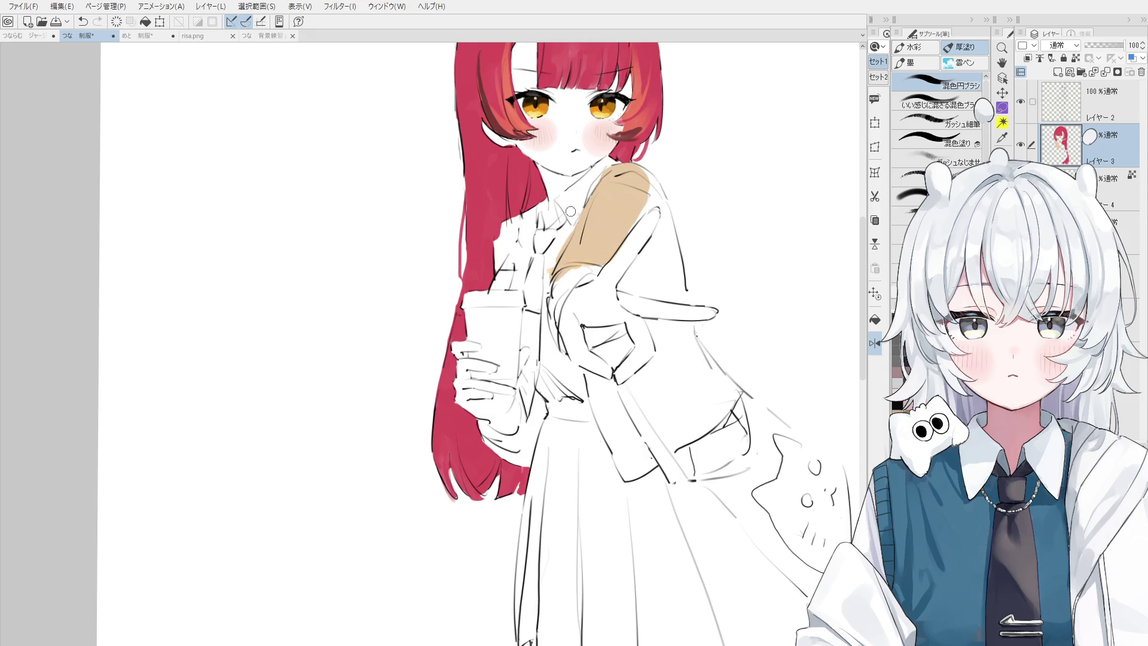
pyautogui.press('.')
pyautogui.press('.')
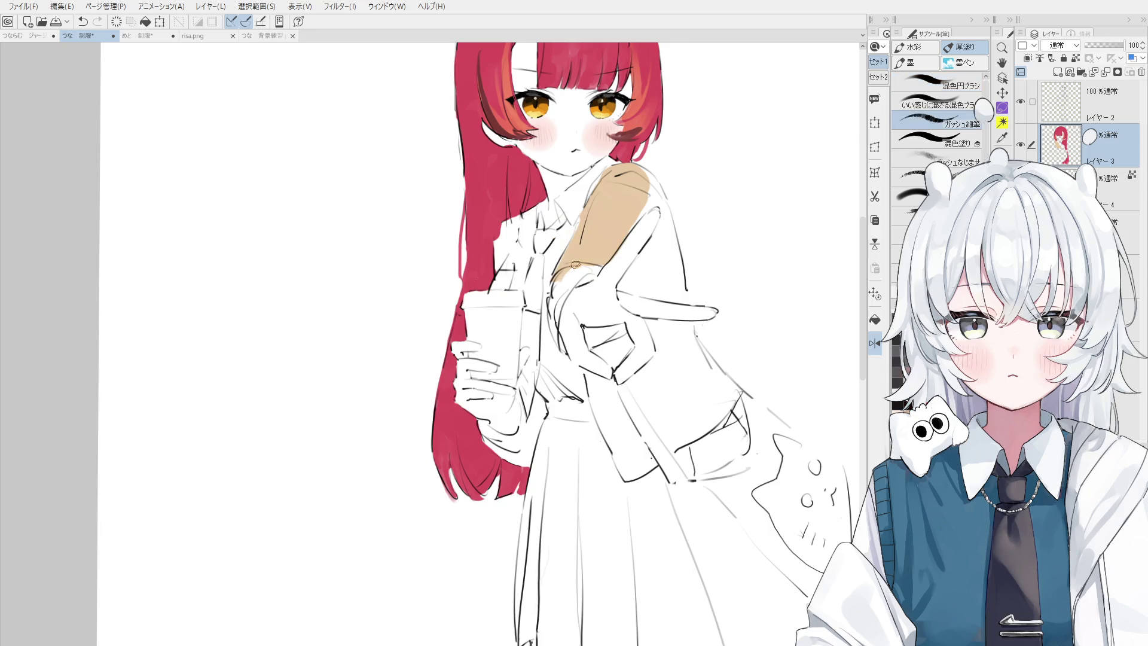
pyautogui.moveTo(622, 230)
pyautogui.mouseDown()
pyautogui.moveTo(645, 197)
pyautogui.moveTo(643, 176)
pyautogui.moveTo(657, 186)
pyautogui.moveTo(676, 317)
pyautogui.mouseUp()
pyautogui.press('e')
pyautogui.press('b')
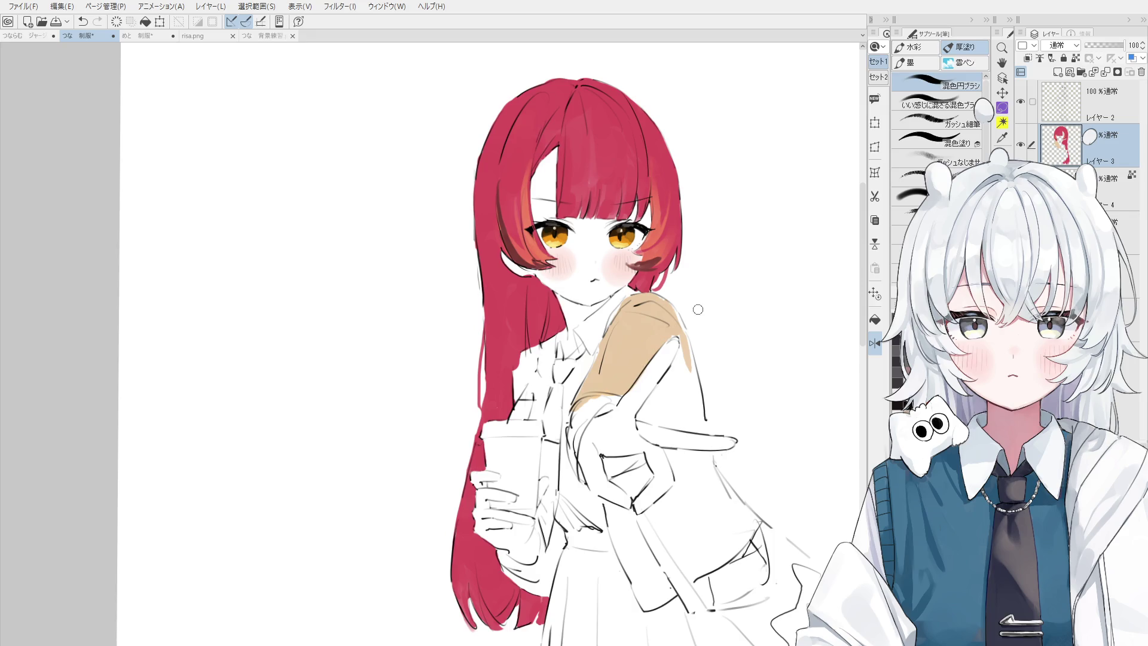
# - Brush tan down the shoulder beside the finger and fill the area below it
pyautogui.scroll(2, 671, 300)
pyautogui.hotkey('ctrl', 'z')
pyautogui.moveTo(670, 328)
pyautogui.mouseDown()
pyautogui.moveTo(694, 358)
pyautogui.moveTo(647, 425)
pyautogui.moveTo(540, 385)
pyautogui.moveTo(562, 398)
pyautogui.moveTo(547, 402)
pyautogui.mouseUp()
pyautogui.press('e')
pyautogui.press('b')
pyautogui.press('e')
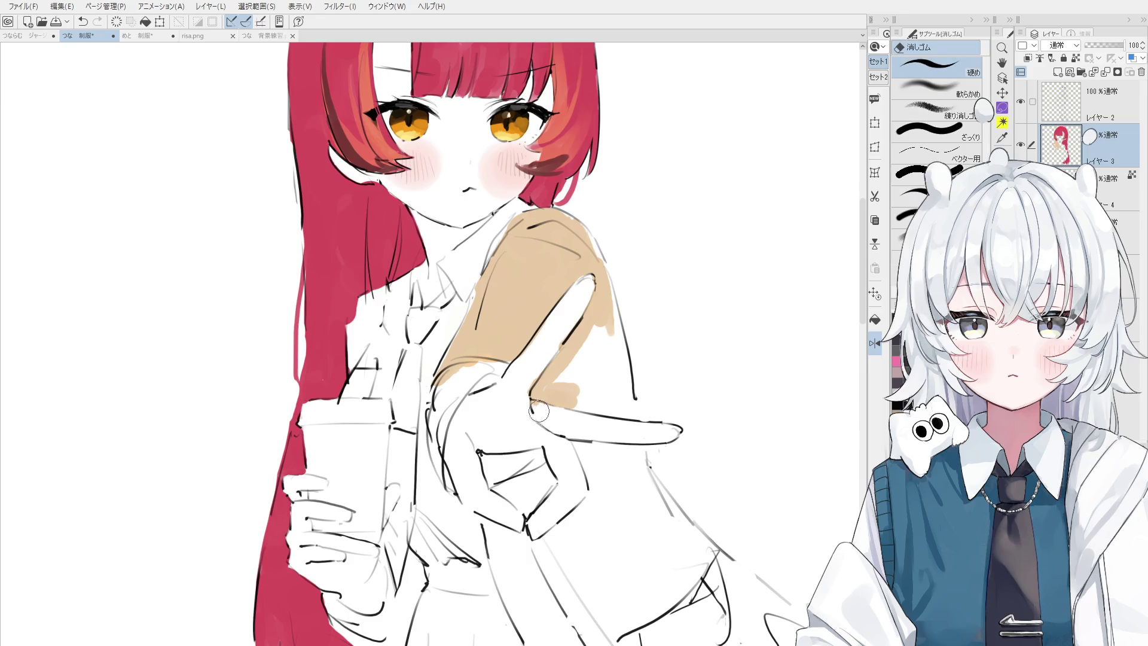
pyautogui.press('o')
pyautogui.press('b')
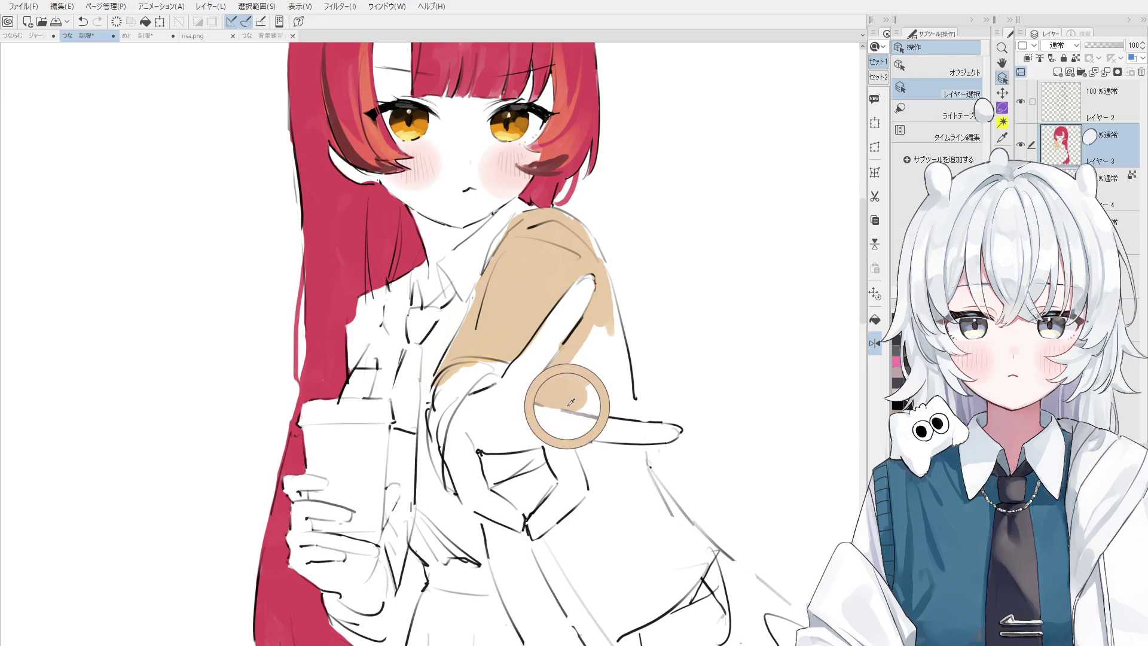
pyautogui.moveTo(582, 388)
pyautogui.mouseDown()
pyautogui.moveTo(568, 390)
pyautogui.moveTo(622, 395)
pyautogui.moveTo(581, 352)
pyautogui.moveTo(605, 333)
pyautogui.moveTo(631, 403)
pyautogui.moveTo(583, 387)
pyautogui.moveTo(620, 406)
pyautogui.mouseUp()
# - Touch up the sleeve's top-right edge, mirror the view, and paint tan over the lower sleeve
pyautogui.press('.')
pyautogui.press('.')
pyautogui.moveTo(592, 238)
pyautogui.mouseDown()
pyautogui.moveTo(611, 290)
pyautogui.moveTo(604, 276)
pyautogui.mouseUp()
pyautogui.hotkey('ctrl', 'z')
pyautogui.scroll(-2, 535, 265)
pyautogui.scroll(-1, 536, 265)
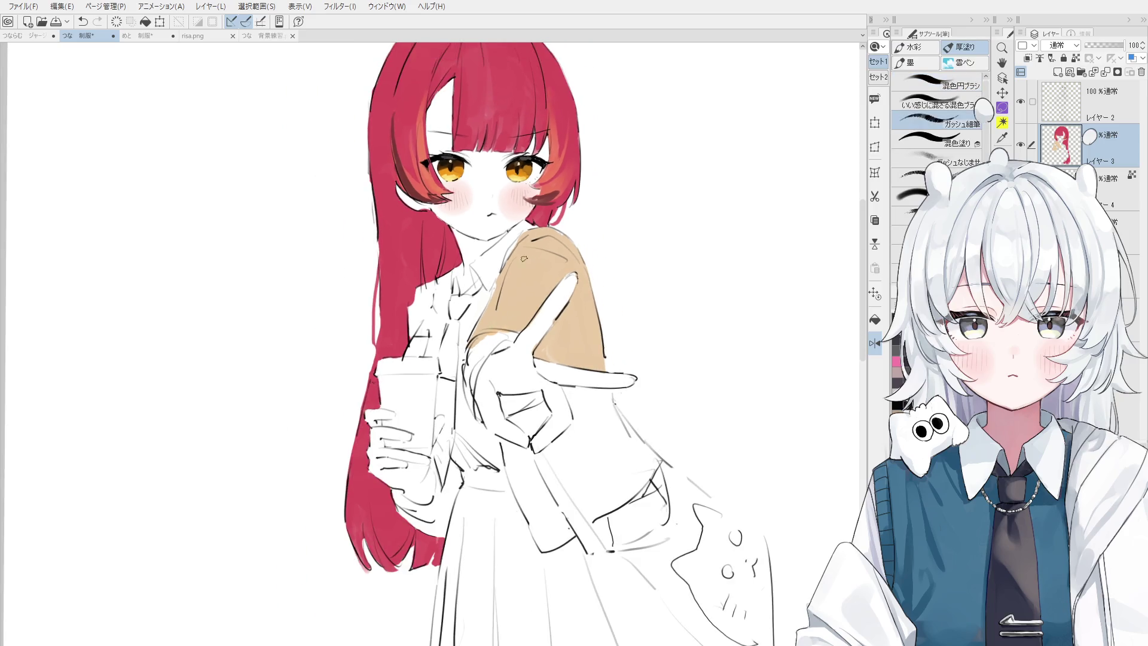
pyautogui.press('h')
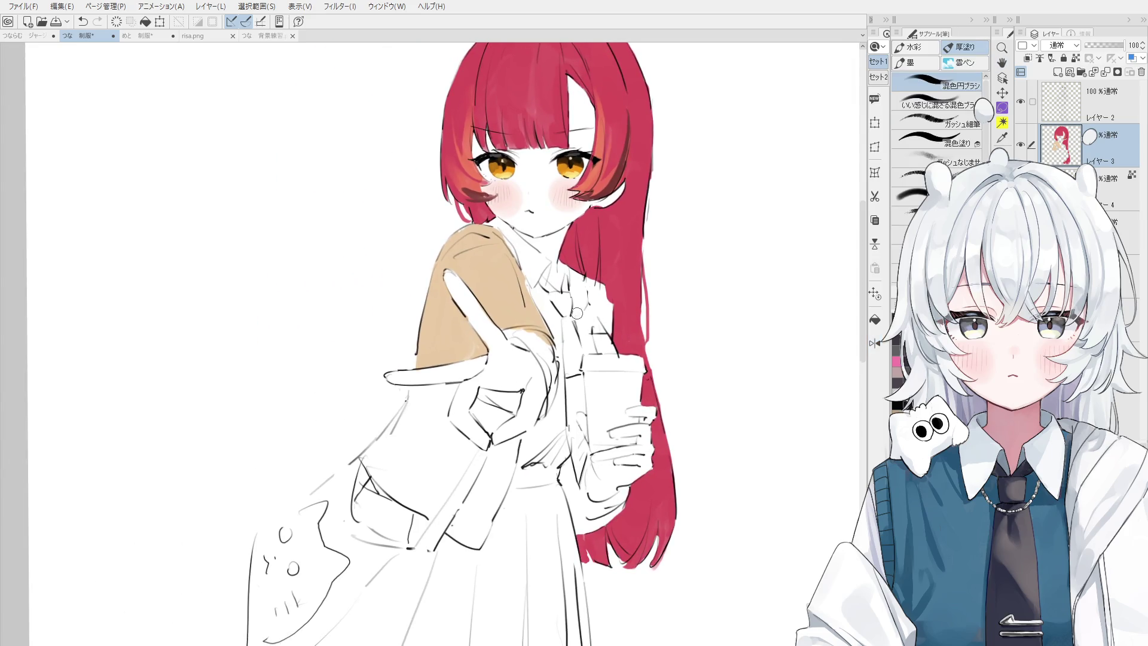
pyautogui.moveTo(406, 436)
pyautogui.mouseDown()
pyautogui.moveTo(422, 413)
pyautogui.moveTo(371, 472)
pyautogui.moveTo(430, 499)
pyautogui.mouseUp()
# - Undo the last tan stroke on the lower sleeve
pyautogui.hotkey('ctrl', 'z')
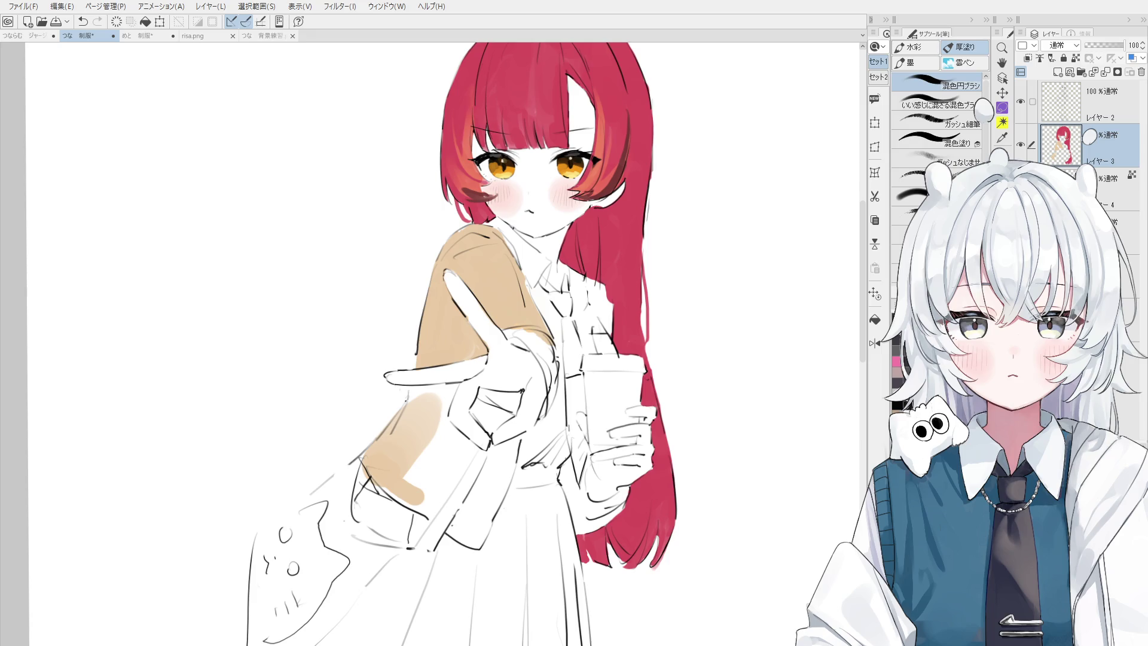
# - Brush tan onto the lower sleeve, filling the white gap and the lower vest area
pyautogui.press('o')
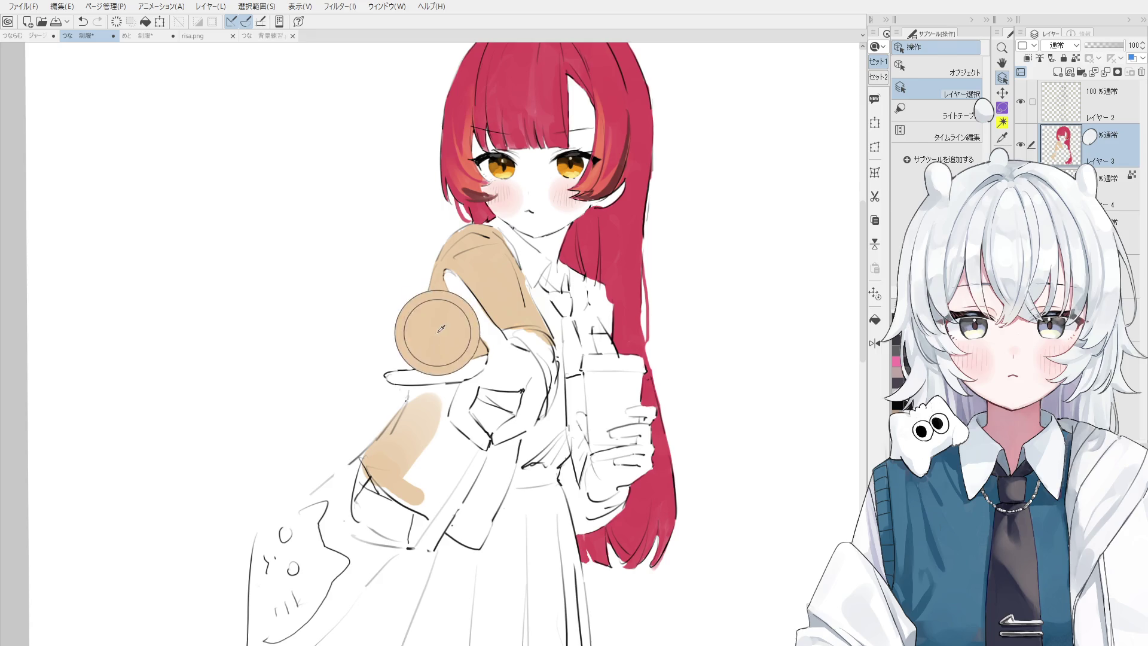
pyautogui.press('b')
pyautogui.scroll(2, 458, 321)
pyautogui.moveTo(427, 419)
pyautogui.mouseDown()
pyautogui.moveTo(468, 387)
pyautogui.moveTo(457, 505)
pyautogui.moveTo(436, 500)
pyautogui.moveTo(461, 505)
pyautogui.mouseUp()
pyautogui.keyDown('alt'); pyautogui.click(447, 453); pyautogui.keyUp('alt')
pyautogui.hotkey('ctrl', 'z')
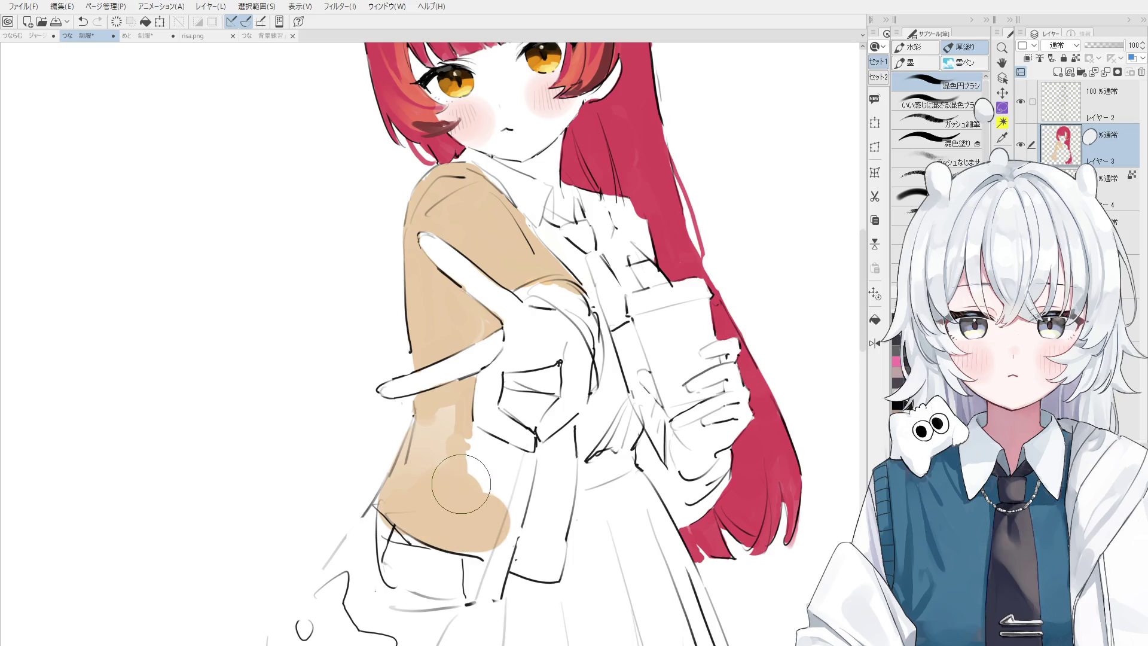
pyautogui.moveTo(463, 480)
pyautogui.mouseDown()
pyautogui.moveTo(437, 487)
pyautogui.moveTo(444, 503)
pyautogui.moveTo(456, 482)
pyautogui.moveTo(479, 520)
pyautogui.moveTo(508, 538)
pyautogui.moveTo(473, 507)
pyautogui.moveTo(497, 488)
pyautogui.moveTo(470, 442)
pyautogui.moveTo(499, 458)
pyautogui.moveTo(526, 502)
pyautogui.moveTo(549, 456)
pyautogui.mouseUp()
pyautogui.moveTo(559, 452)
pyautogui.mouseDown()
pyautogui.moveTo(568, 460)
pyautogui.moveTo(553, 538)
pyautogui.moveTo(532, 562)
pyautogui.moveTo(541, 565)
pyautogui.mouseUp()
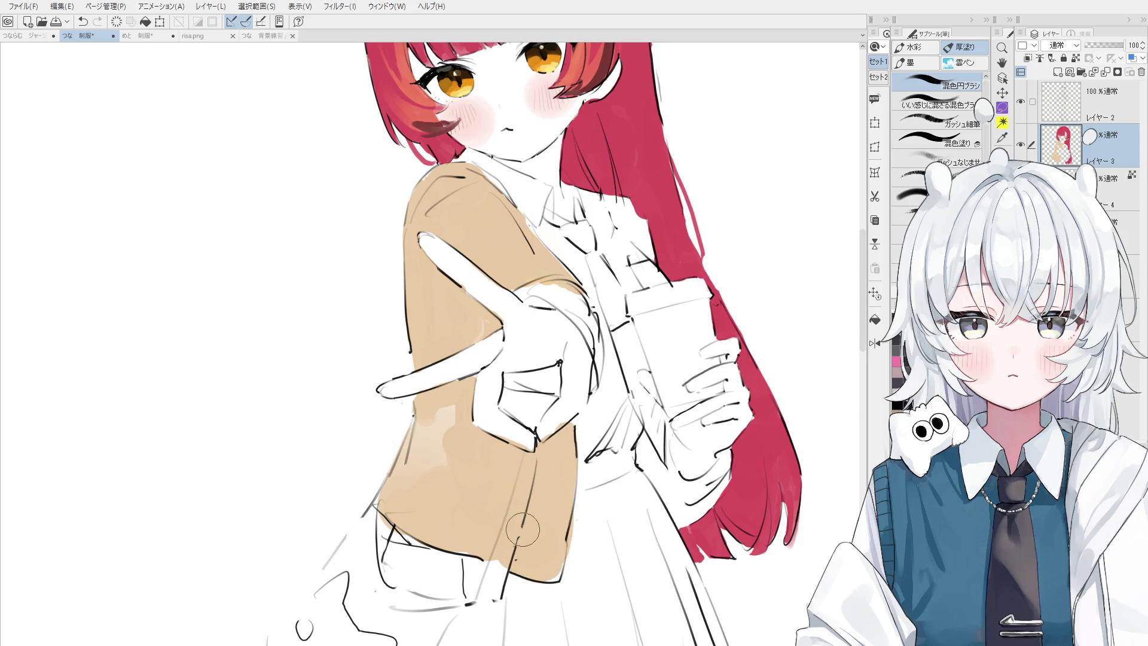
pyautogui.scroll(2, 541, 515)
# - Work tan into the gap between the pinched fingers
pyautogui.moveTo(556, 451); pyautogui.dragTo(541, 469)
pyautogui.hotkey('ctrl', 'z')
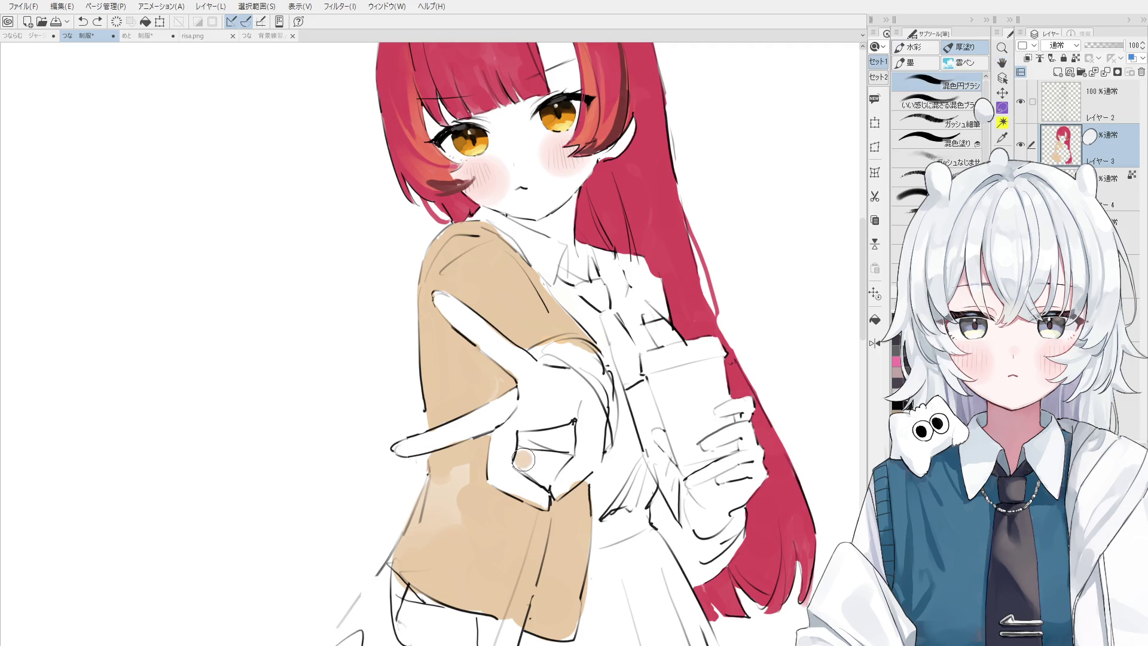
pyautogui.moveTo(523, 459); pyautogui.dragTo(529, 462)
pyautogui.press('e')
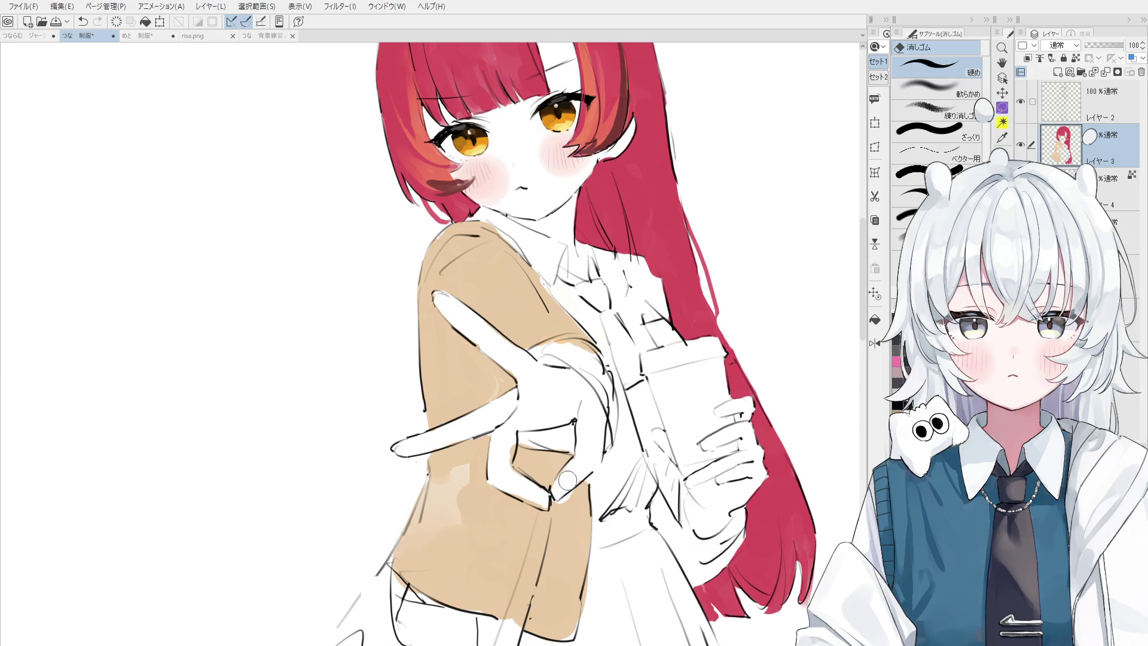
pyautogui.press('b')
pyautogui.moveTo(537, 490); pyautogui.dragTo(525, 495)
pyautogui.press('^')
pyautogui.press('^')
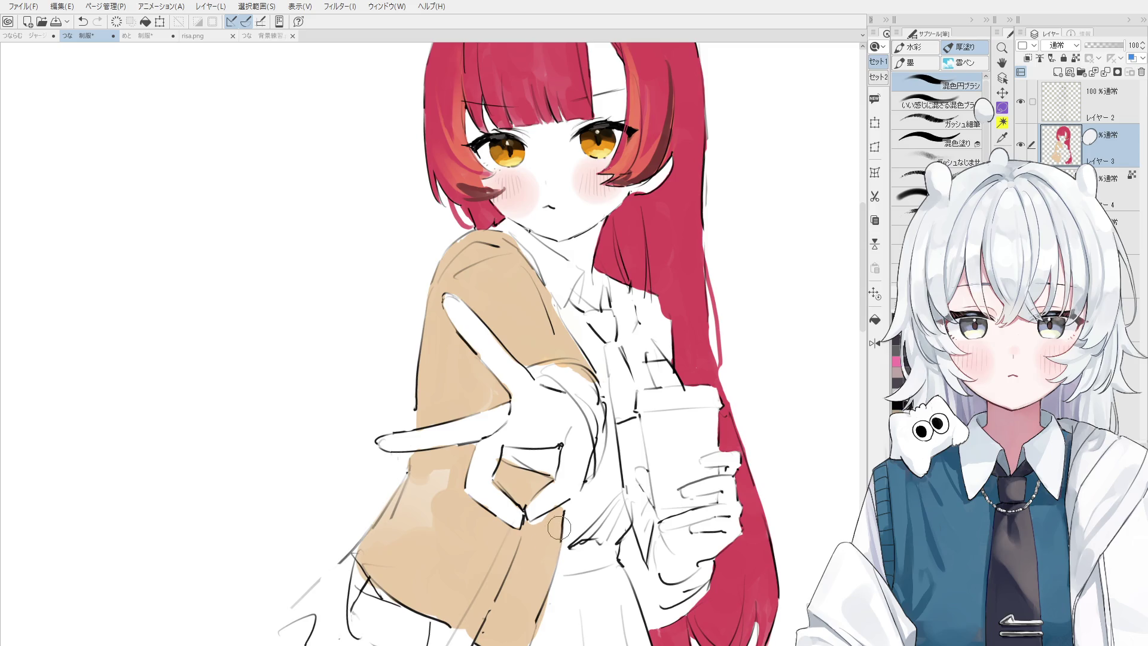
# - Undo a stray erased streak inside the fingers and blend lighter patches out of the tan vest
pyautogui.hotkey('ctrl', 'shift')
pyautogui.scroll(1, 532, 538)
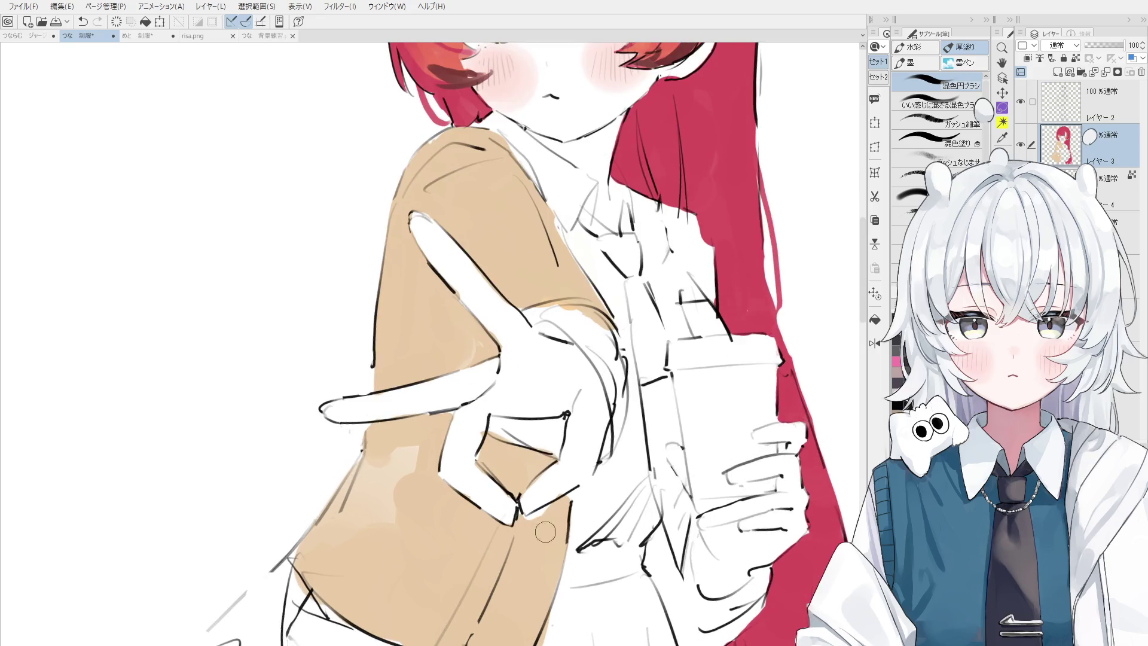
pyautogui.scroll(-2, 565, 496)
pyautogui.press('e')
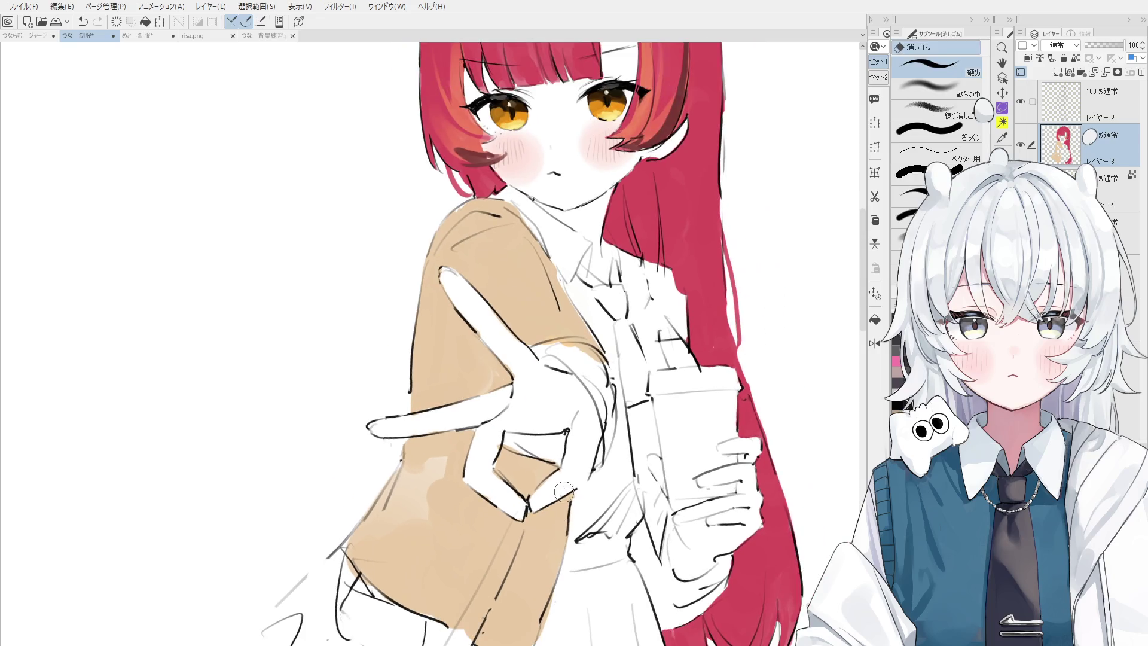
pyautogui.scroll(-1, 556, 487)
pyautogui.hotkey('ctrl', 'z')
pyautogui.scroll(1, 536, 460)
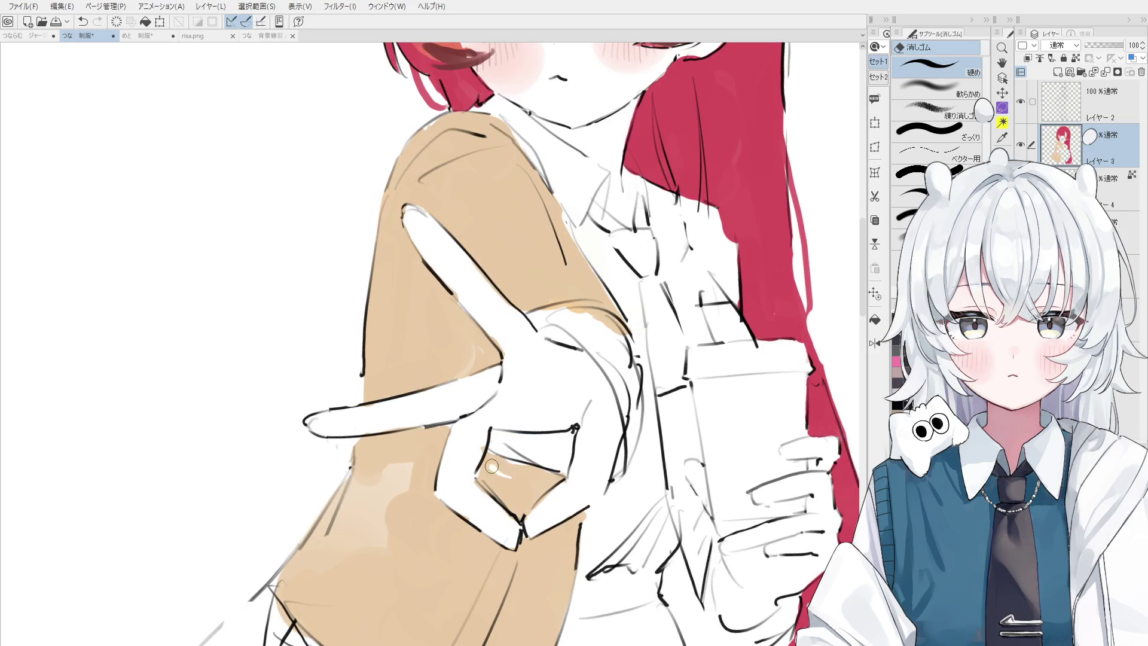
pyautogui.hotkey('ctrl', 'z')
pyautogui.press('b')
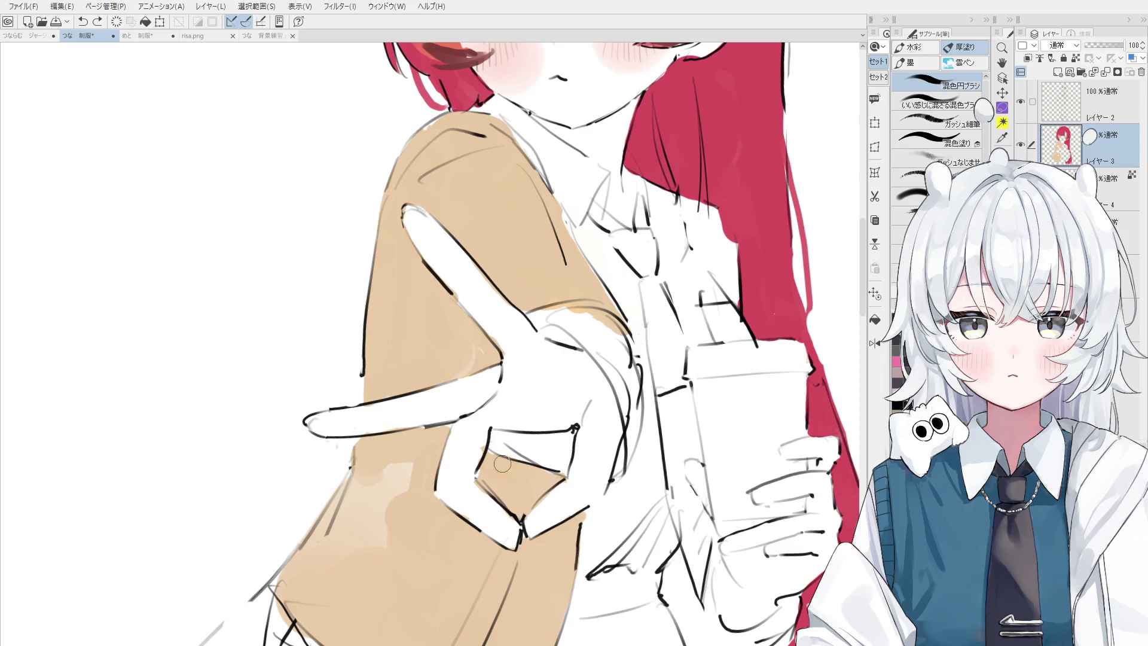
pyautogui.moveTo(499, 464); pyautogui.dragTo(484, 447)
pyautogui.scroll(-1, 484, 447)
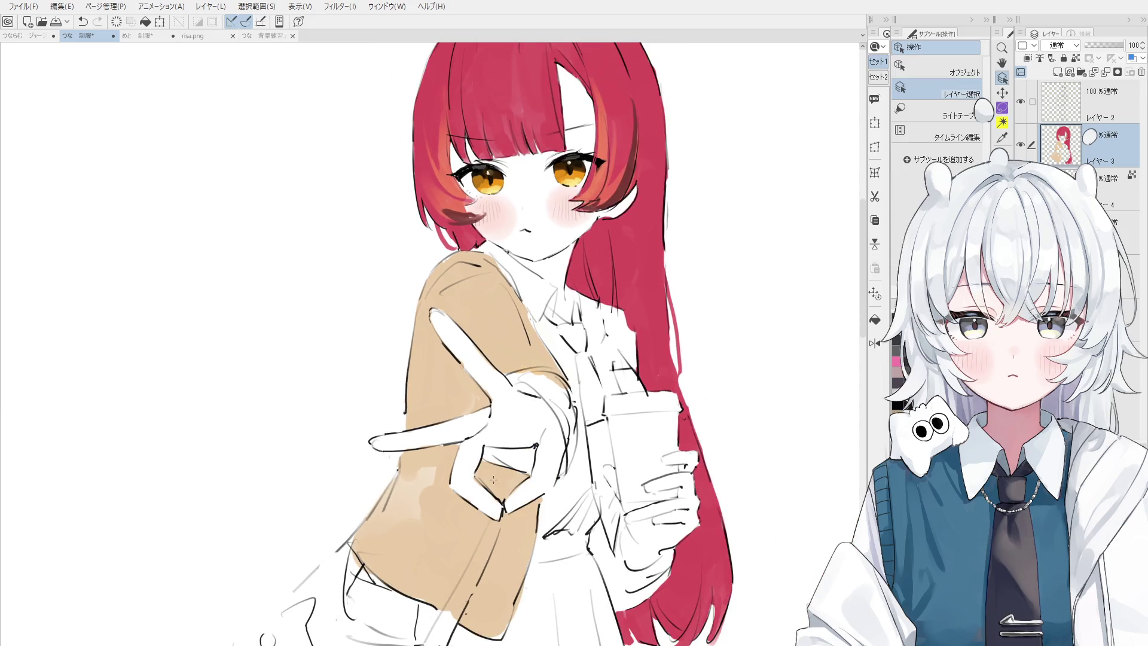
pyautogui.moveTo(403, 531)
pyautogui.mouseDown()
pyautogui.moveTo(418, 493)
pyautogui.moveTo(432, 525)
pyautogui.mouseUp()
pyautogui.hotkey('ctrl', 'z')
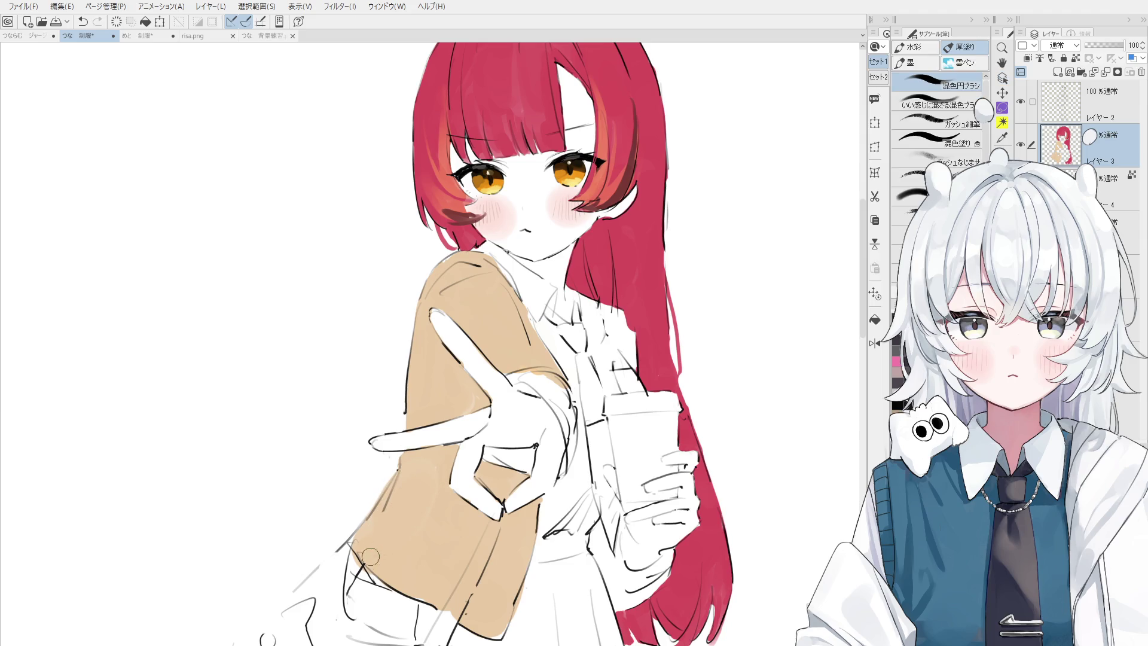
pyautogui.press('e')
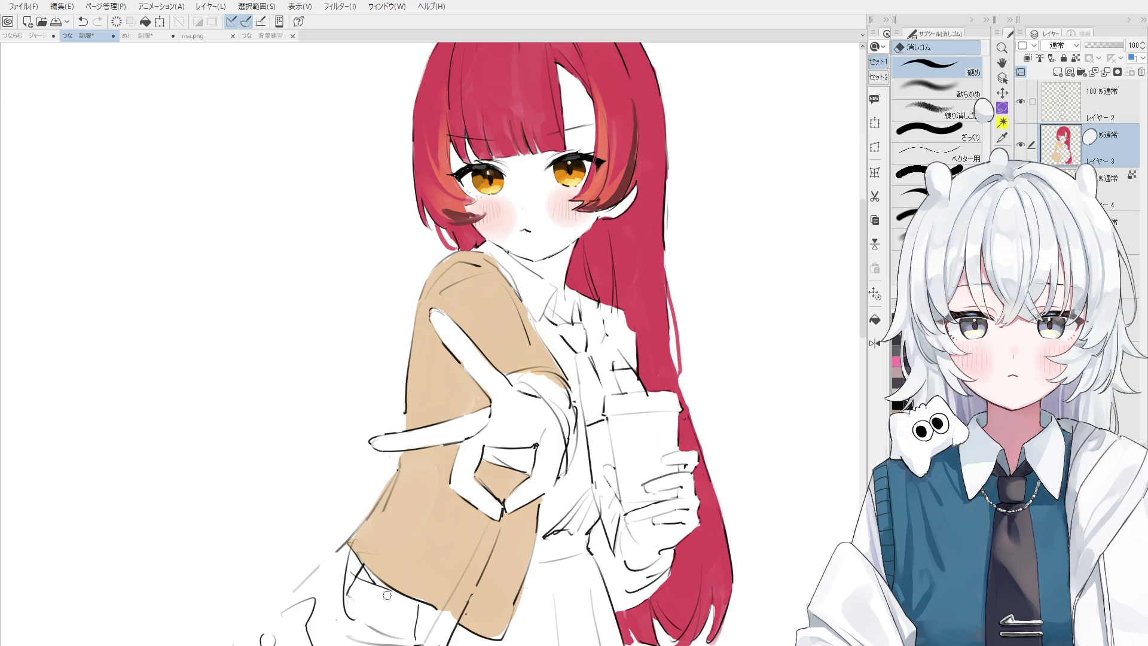
pyautogui.press('o')
pyautogui.press('o')
pyautogui.click(384, 550)
pyautogui.scroll(3, 419, 514)
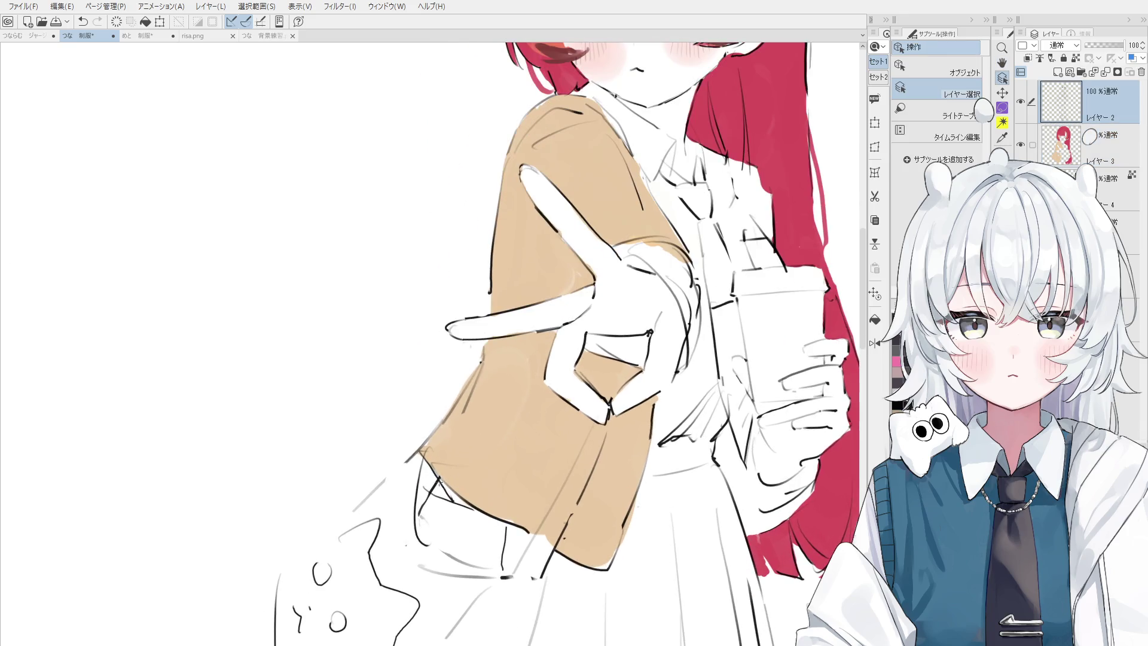
pyautogui.press('e')
pyautogui.moveTo(462, 454)
pyautogui.mouseDown()
pyautogui.moveTo(466, 424)
pyautogui.moveTo(463, 442)
pyautogui.moveTo(440, 421)
pyautogui.moveTo(481, 445)
pyautogui.mouseUp()
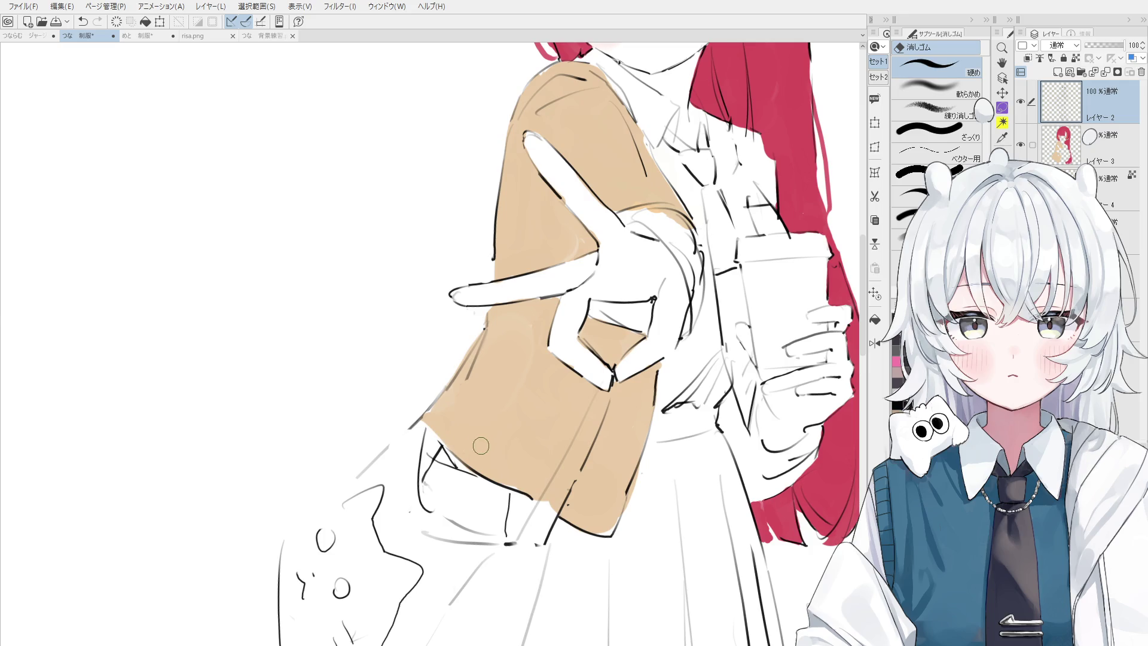
pyautogui.press('p')
pyautogui.scroll(2, 480, 448)
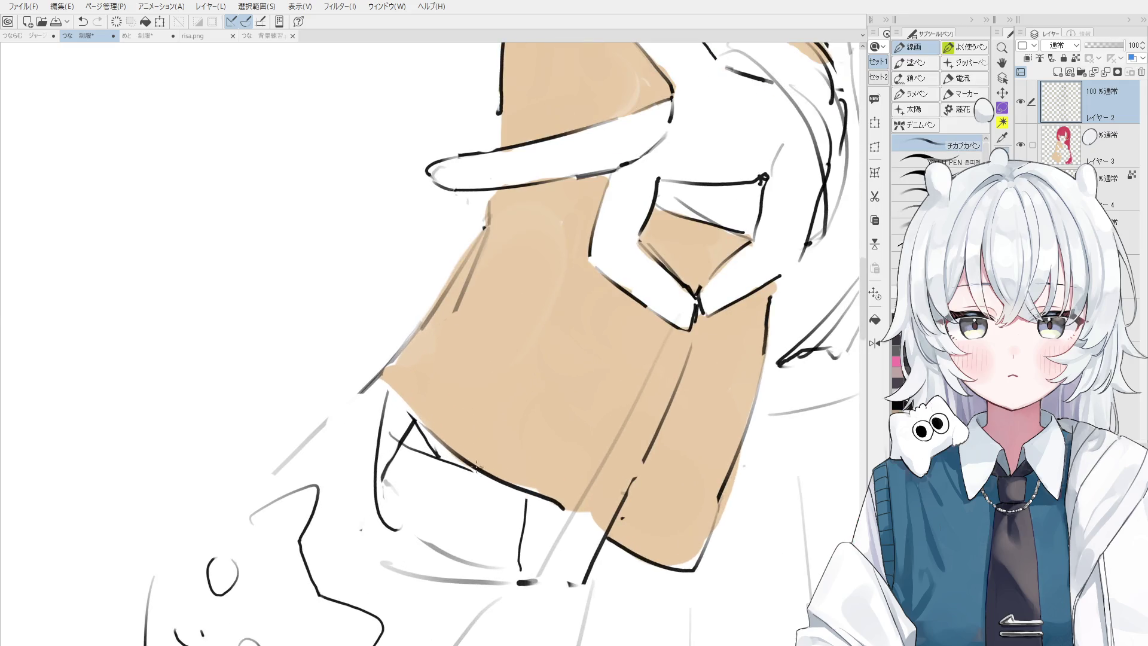
pyautogui.press('.')
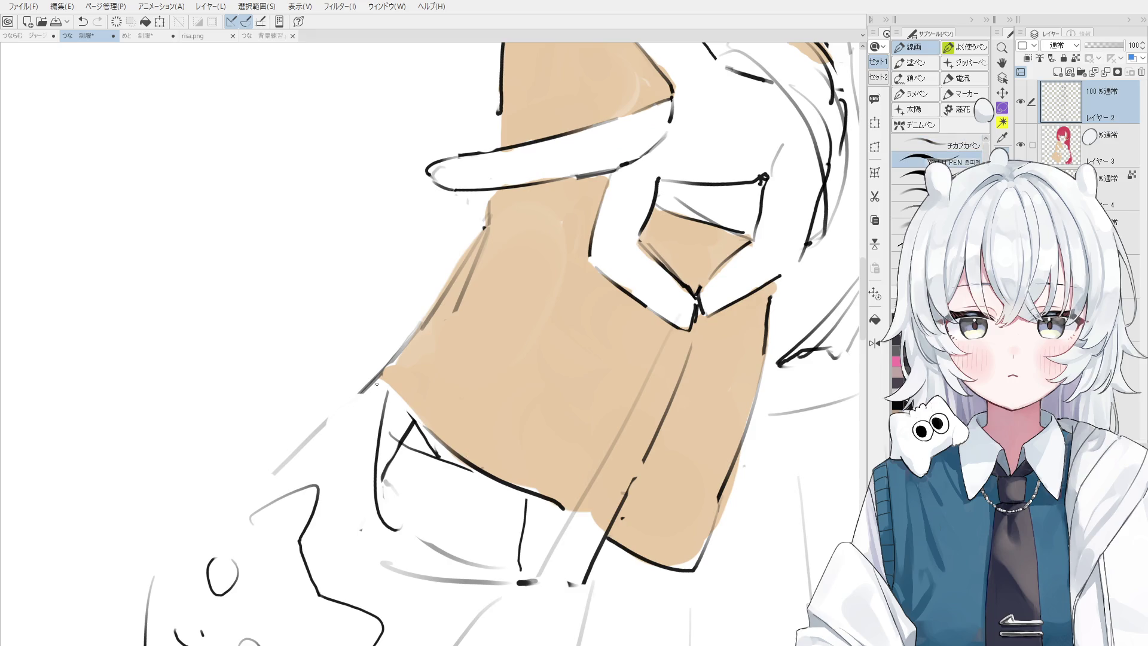
pyautogui.press('.')
pyautogui.scroll(-2, 382, 372)
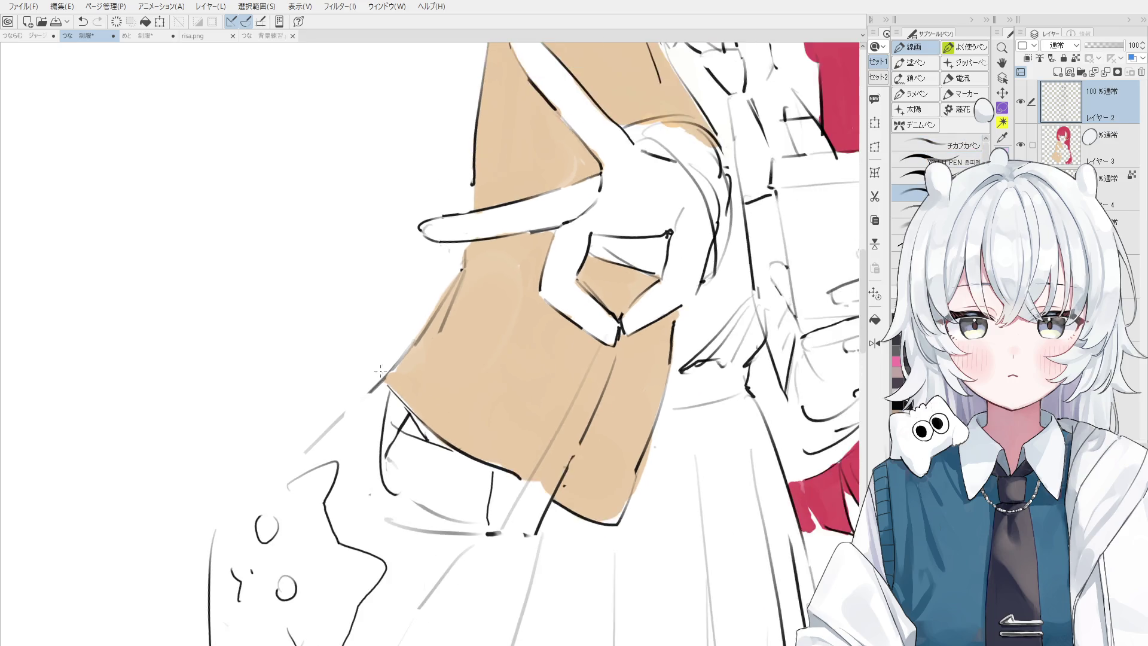
pyautogui.scroll(-2, 382, 372)
pyautogui.press('e')
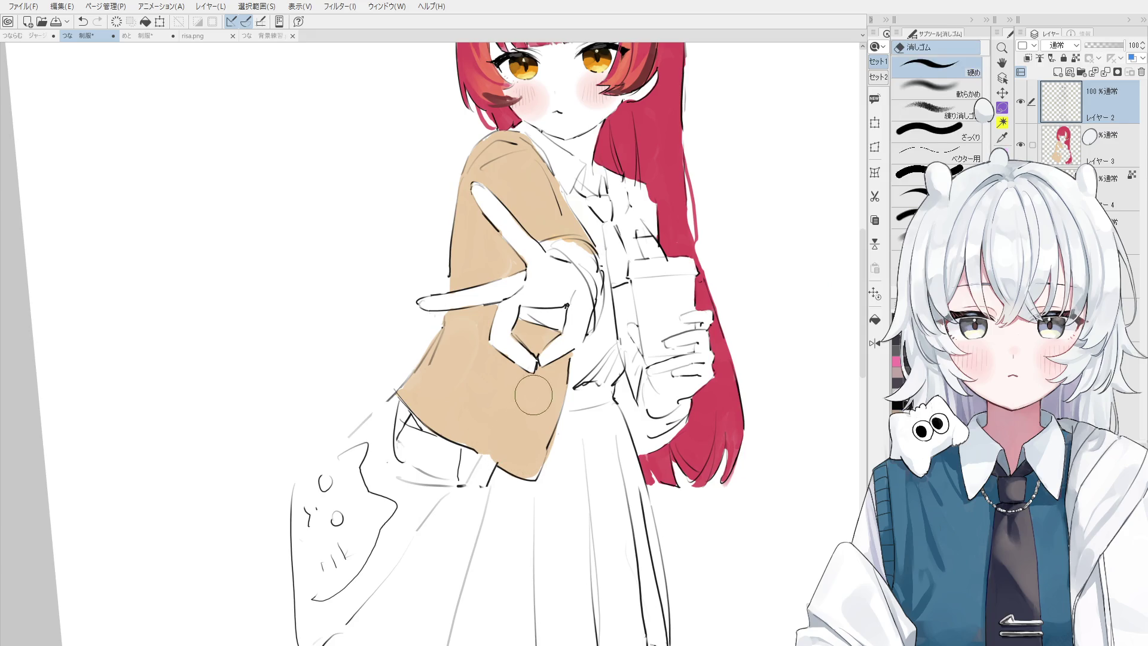
pyautogui.scroll(-1, 532, 412)
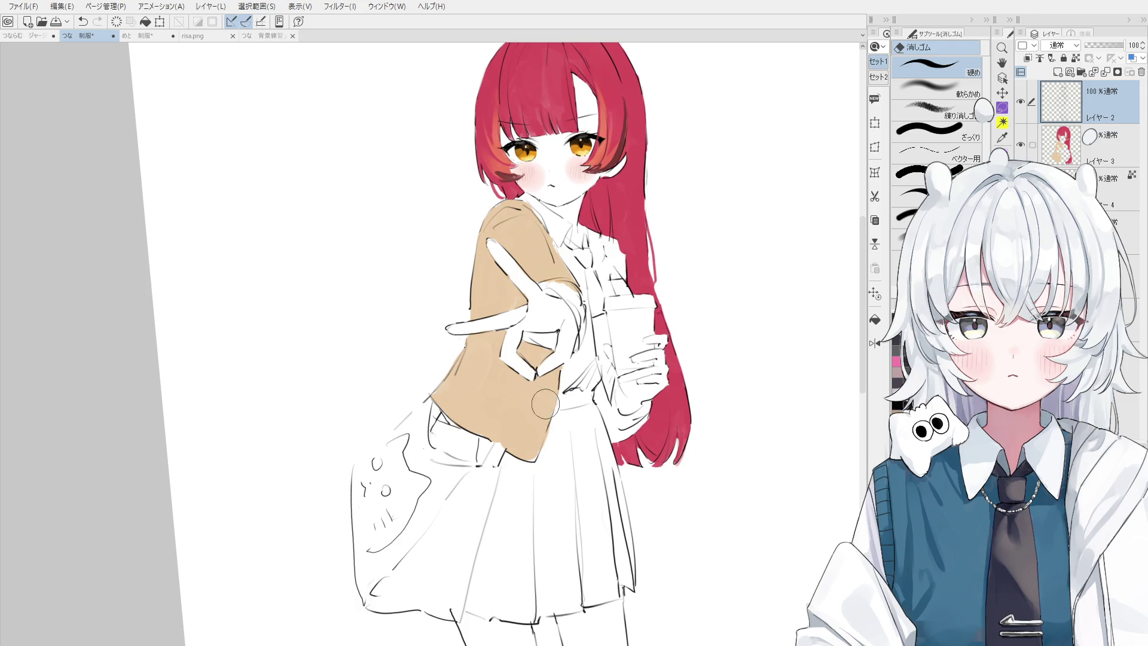
pyautogui.scroll(2, 538, 439)
pyautogui.scroll(-2, 441, 446)
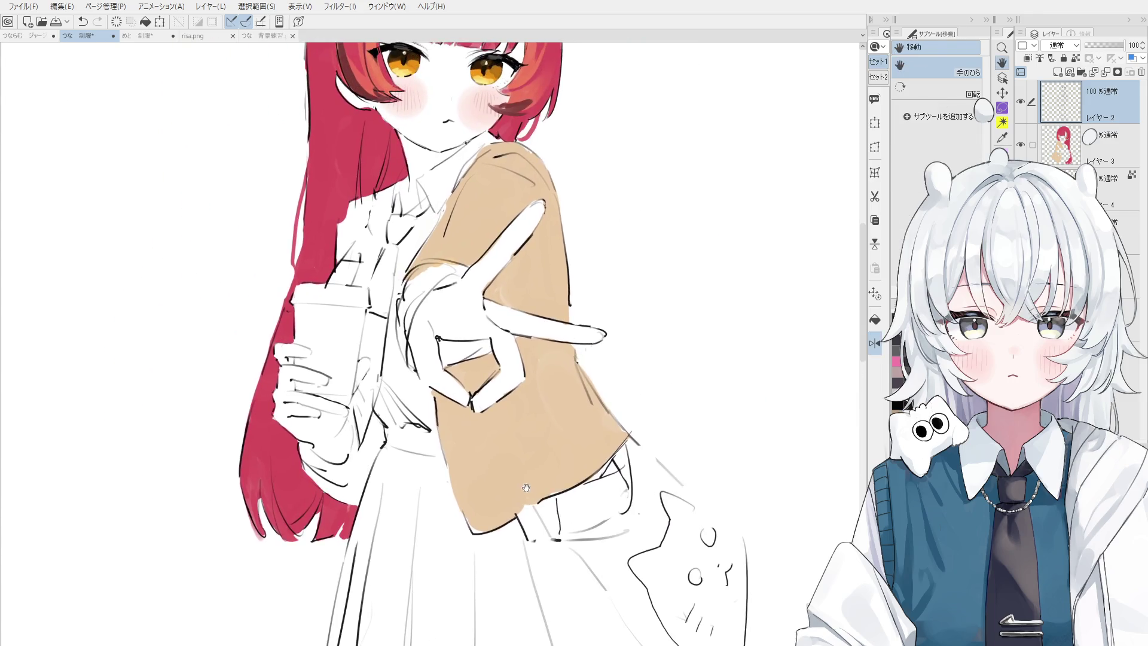
pyautogui.press('-')
pyautogui.press('p')
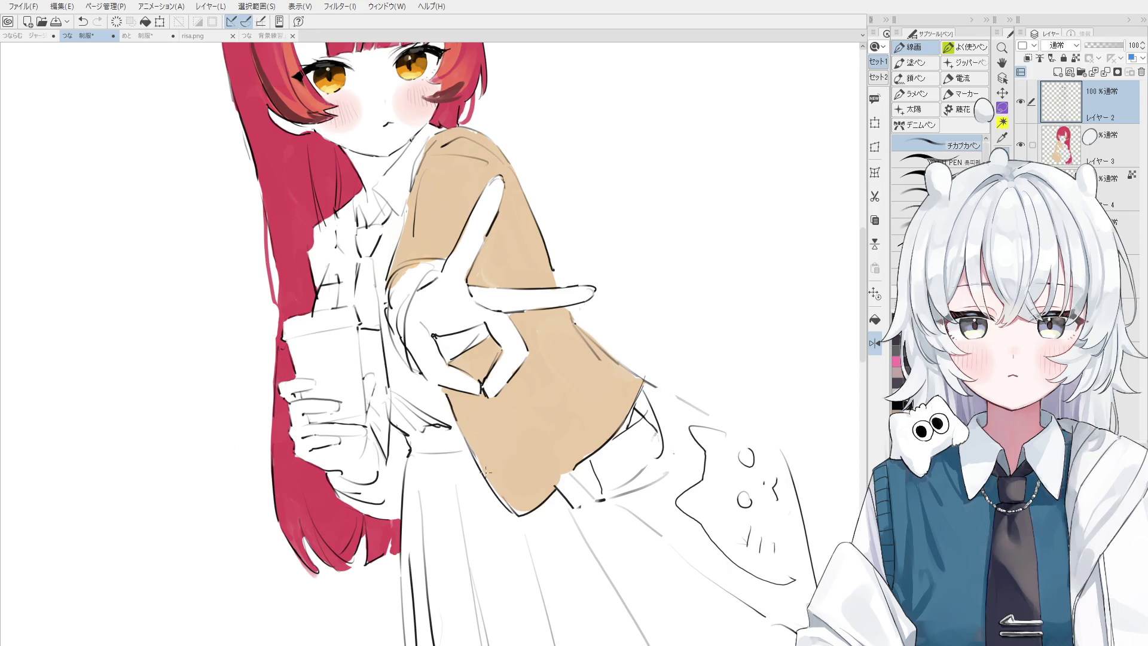
pyautogui.scroll(2, 501, 504)
pyautogui.press('e')
pyautogui.press('p')
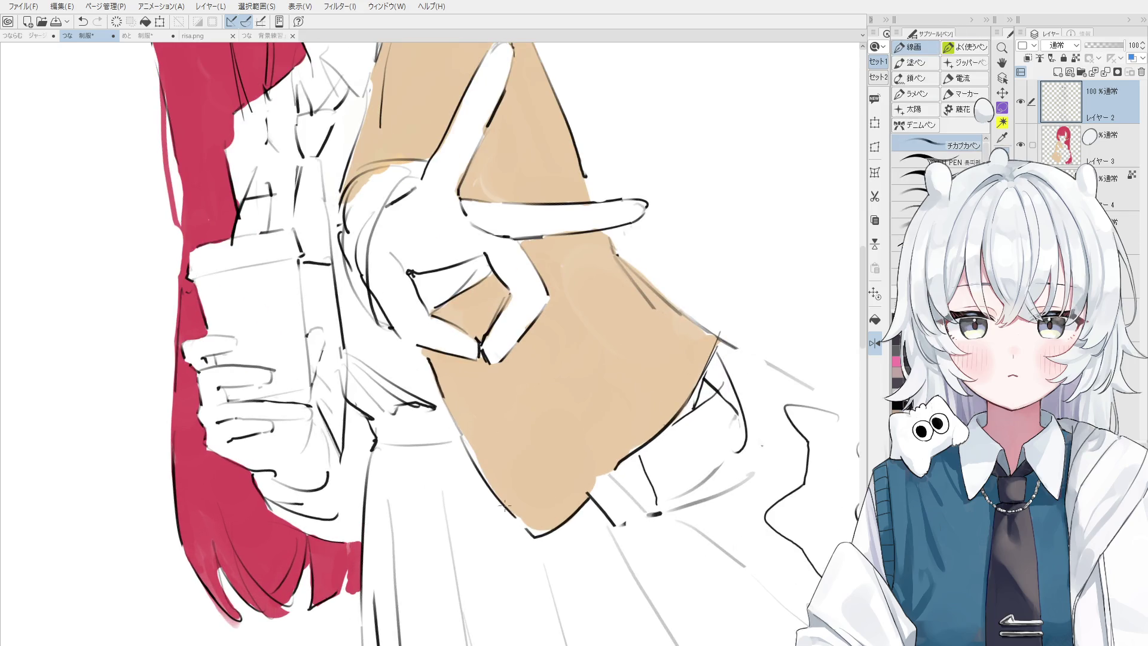
pyautogui.scroll(-3, 519, 521)
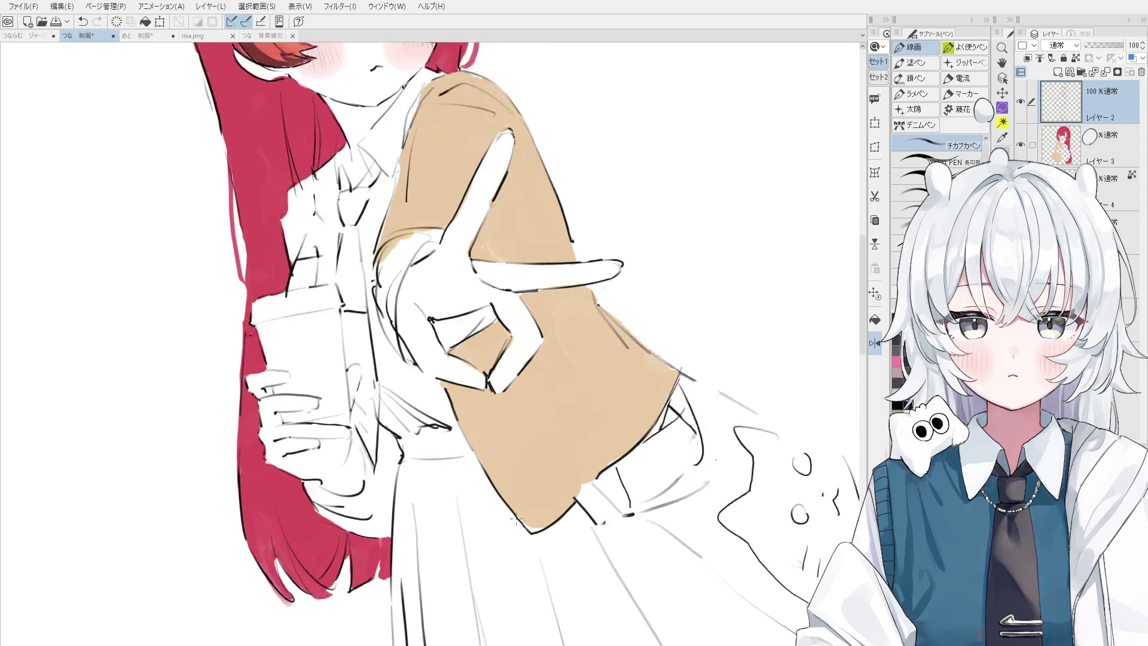
pyautogui.press('e')
pyautogui.hotkey('alt', '[')
pyautogui.moveTo(550, 499); pyautogui.dragTo(583, 476)
pyautogui.press('p')
pyautogui.hotkey('ctrl', 'z')
pyautogui.press('e')
pyautogui.press('p')
pyautogui.hotkey('ctrl', 'z')
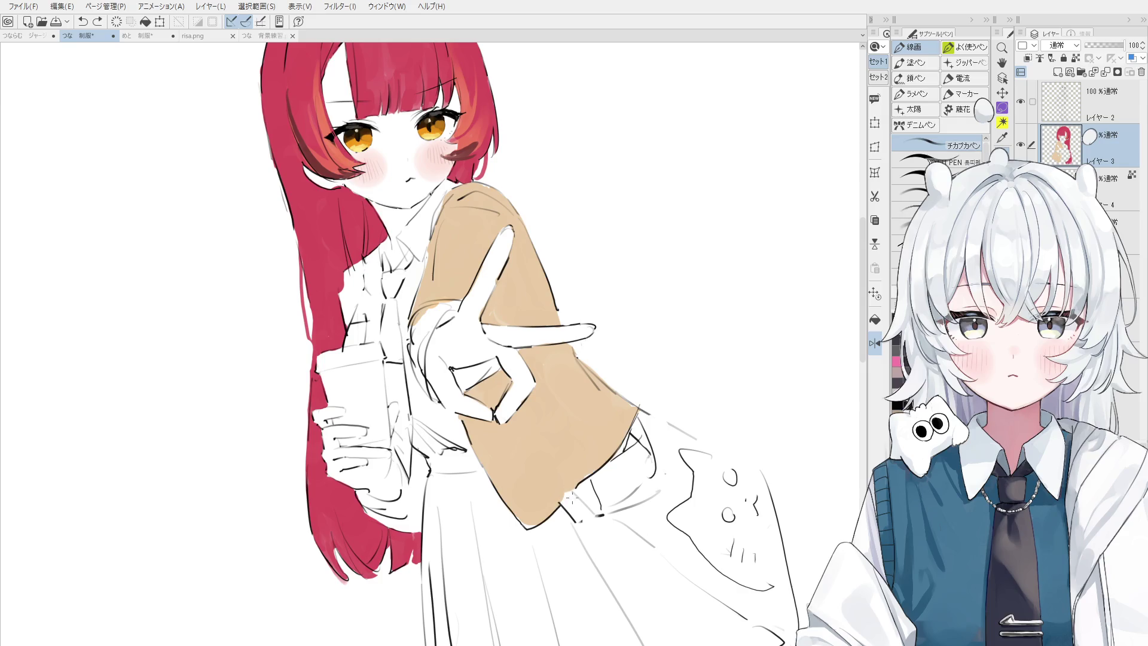
# - Mirror the view back and, on Layer 3, draw a thin red hair strand over the vest
pyautogui.scroll(-1, 516, 501)
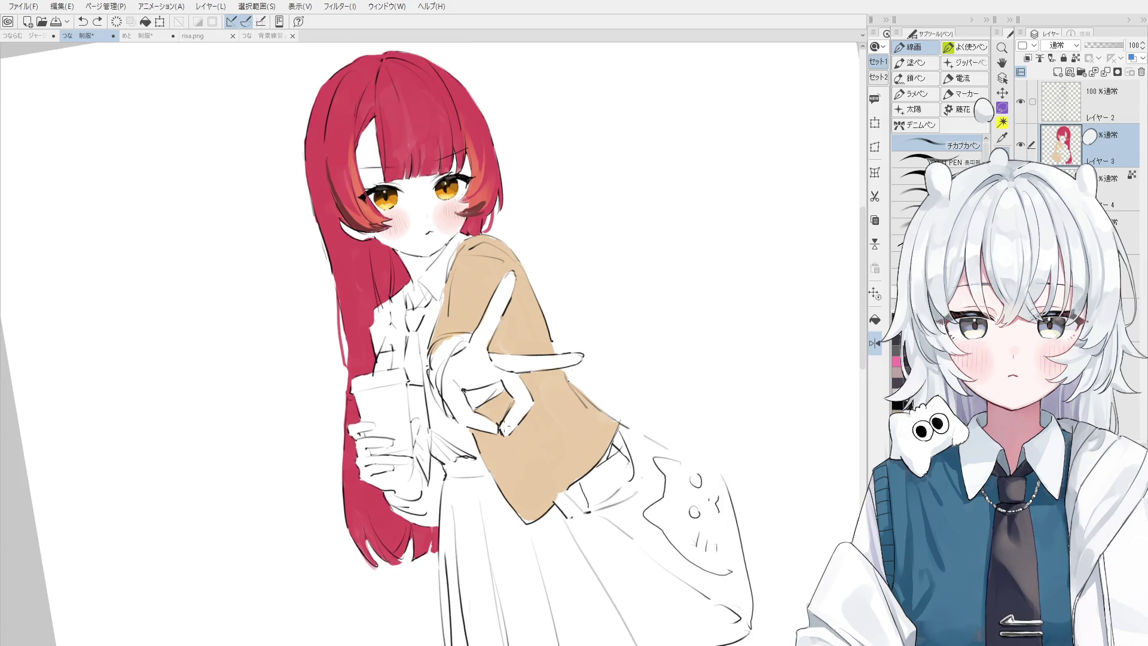
pyautogui.press('h')
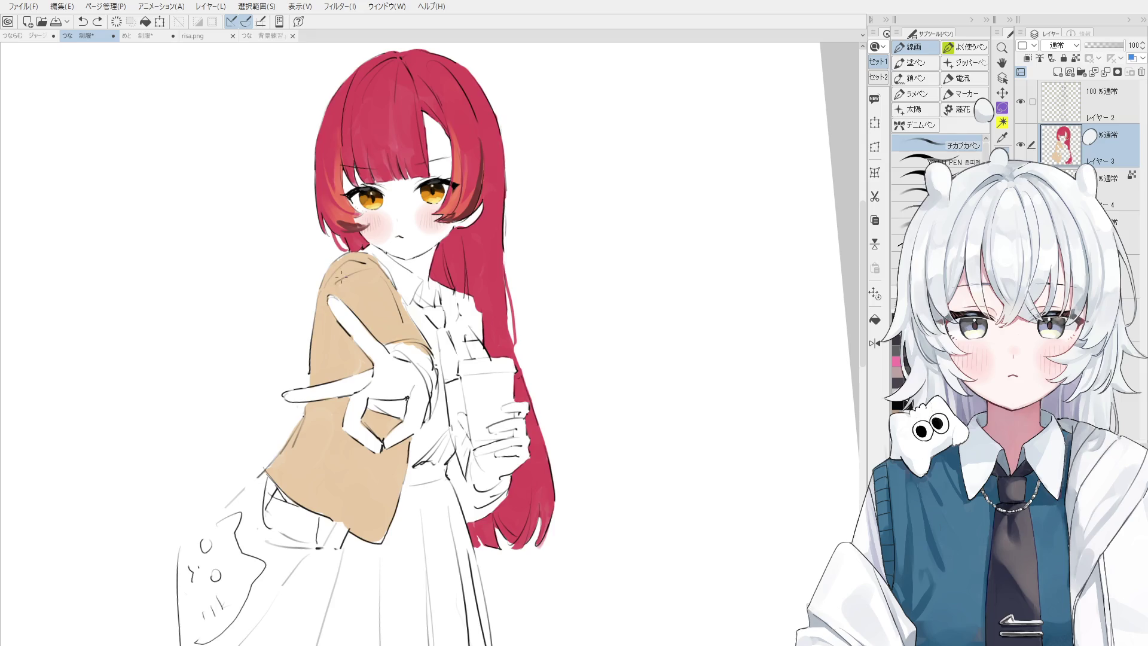
pyautogui.keyDown('ctrl'); pyautogui.keyDown('shift'); pyautogui.click(373, 392); pyautogui.keyUp('shift'); pyautogui.keyUp('ctrl')
pyautogui.keyDown('ctrl'); pyautogui.keyDown('shift'); pyautogui.click(366, 254); pyautogui.keyUp('shift'); pyautogui.keyUp('ctrl')
pyautogui.moveTo(362, 246); pyautogui.dragTo(406, 323)
pyautogui.hotkey('ctrl', 'z')
pyautogui.hotkey('ctrl', 'z')
pyautogui.hotkey('ctrl', 'z')
pyautogui.moveTo(386, 281); pyautogui.dragTo(401, 333)
pyautogui.hotkey('ctrl', 'z')
pyautogui.scroll(-5, 400, 299)
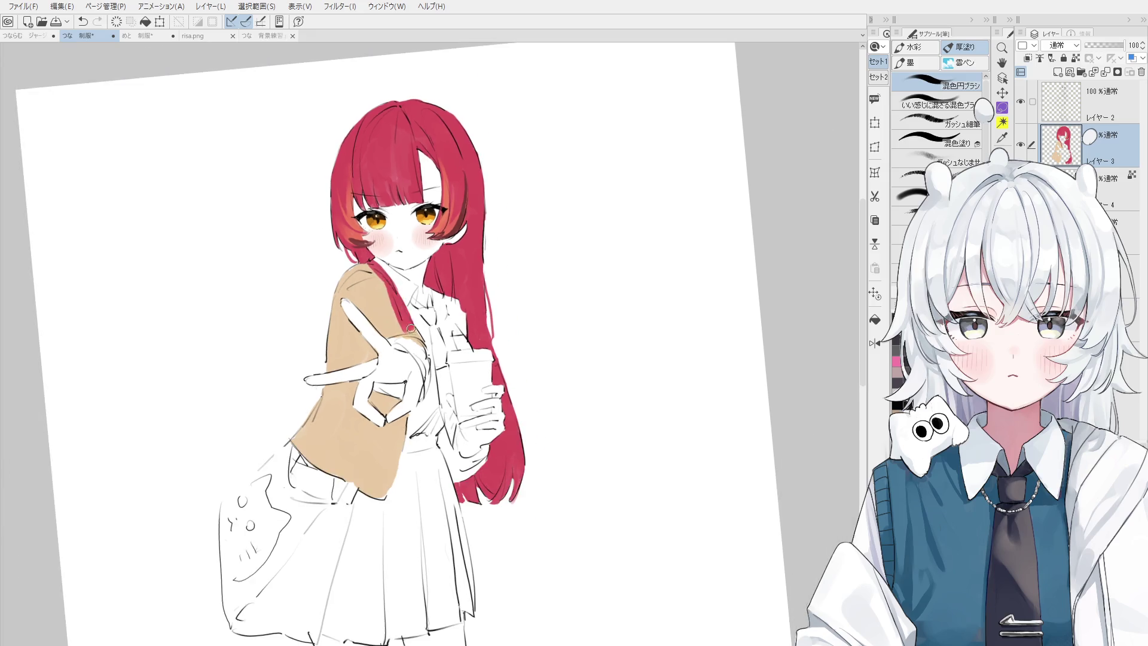
pyautogui.hotkey('ctrl', 'y')
pyautogui.scroll(3, 388, 293)
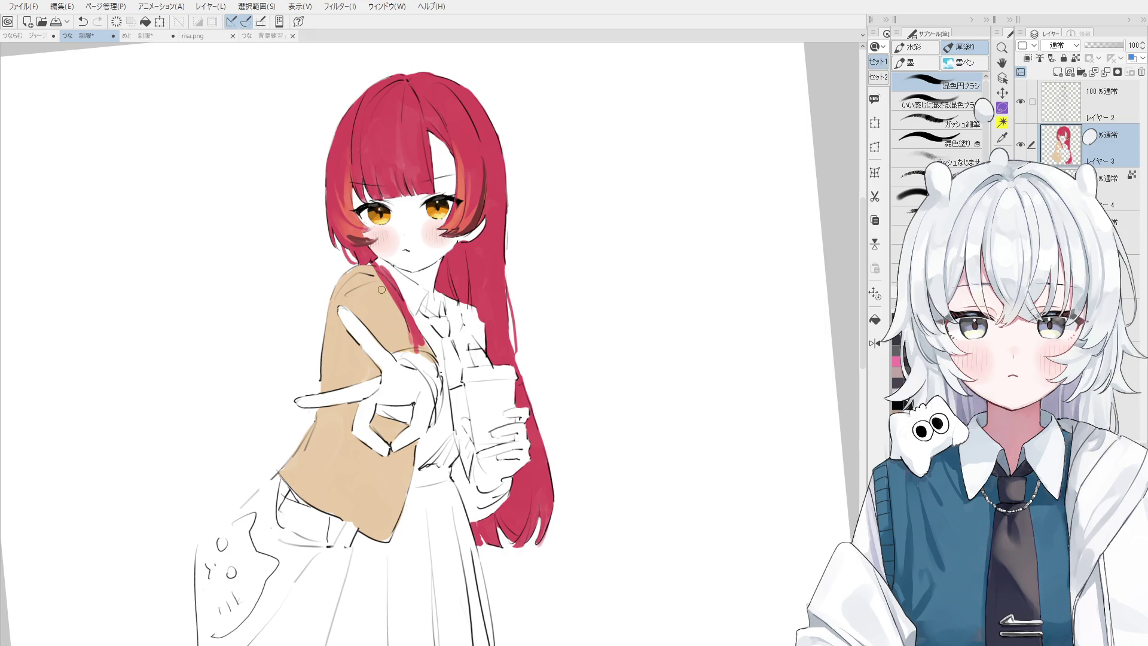
pyautogui.scroll(2, 401, 302)
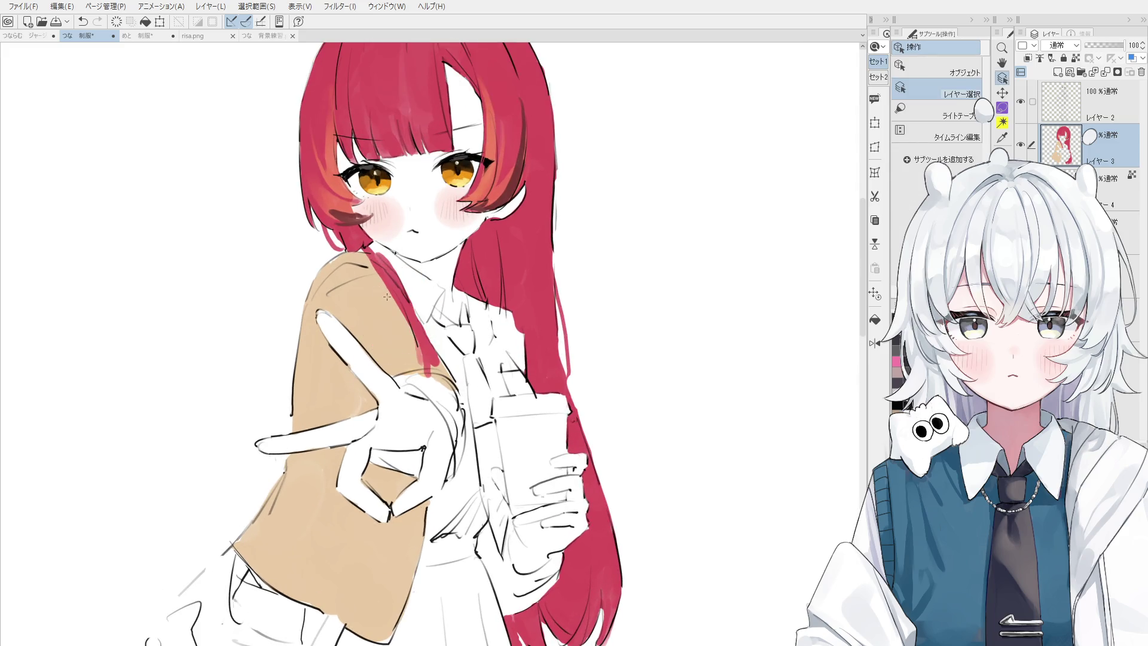
# - Undo recent strokes and dab red paint onto the sleeve edge with the fine gouache brush
pyautogui.press('b')
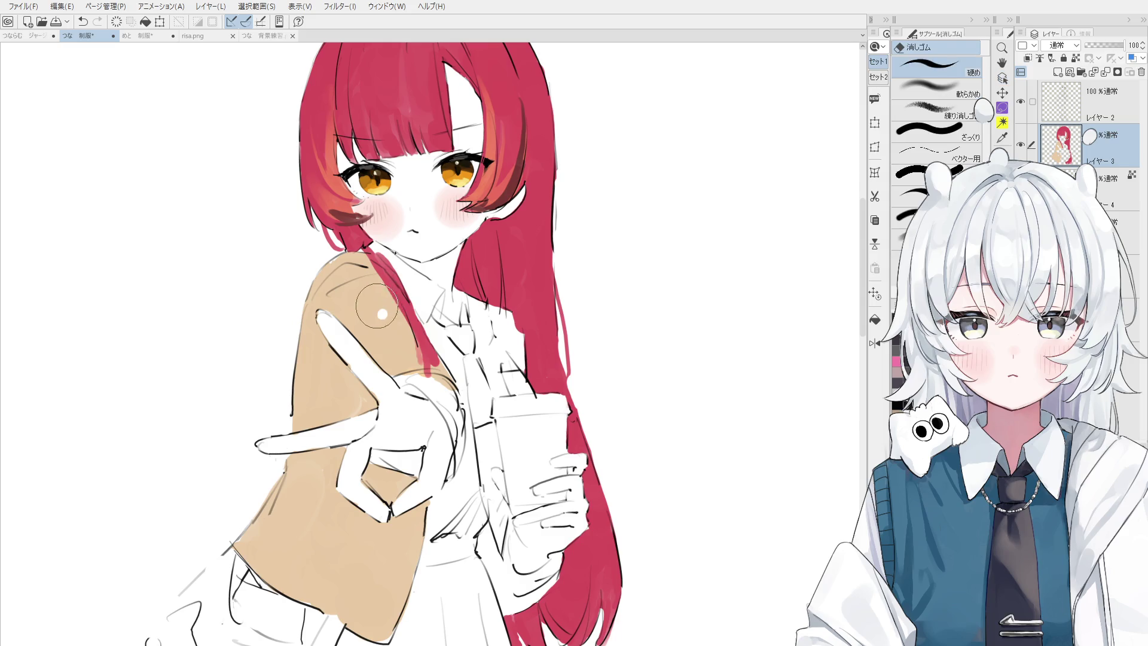
pyautogui.hotkey('ctrl', 'z')
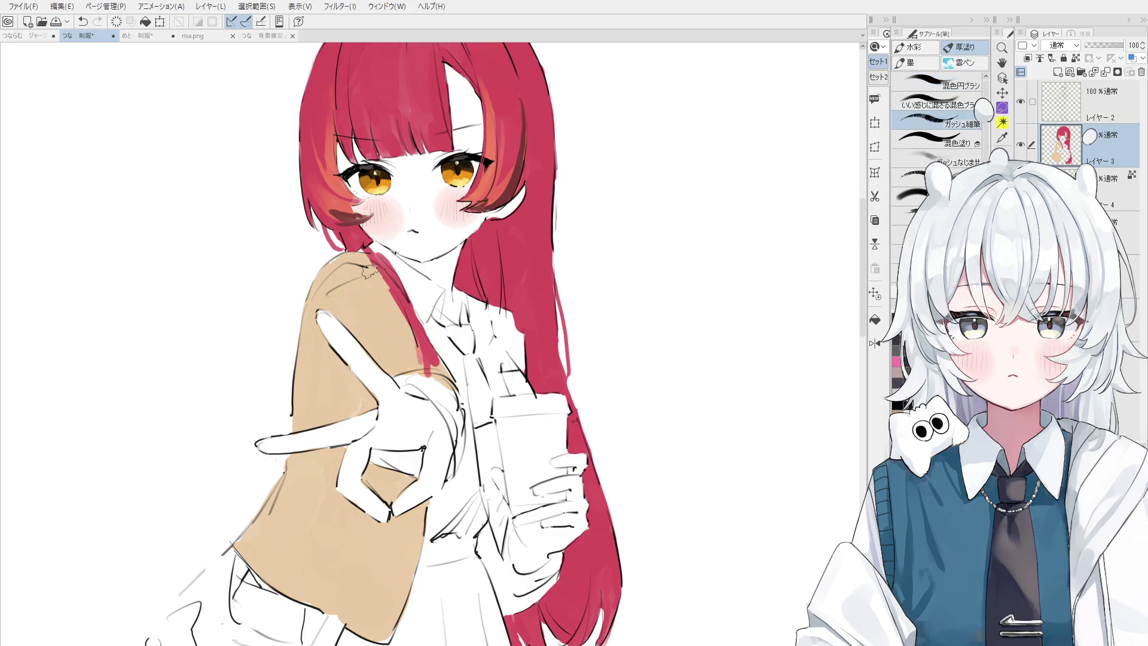
pyautogui.scroll(-1, 391, 312)
pyautogui.scroll(-1, 417, 355)
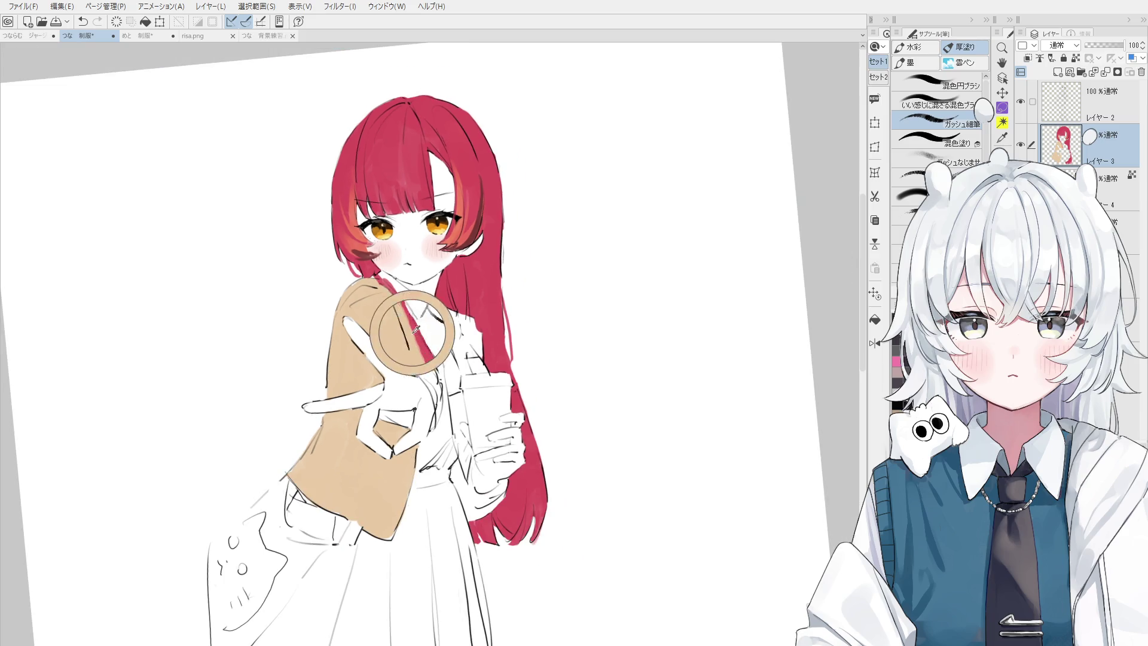
pyautogui.hotkey('ctrl', 'z')
pyautogui.moveTo(424, 349); pyautogui.dragTo(422, 358)
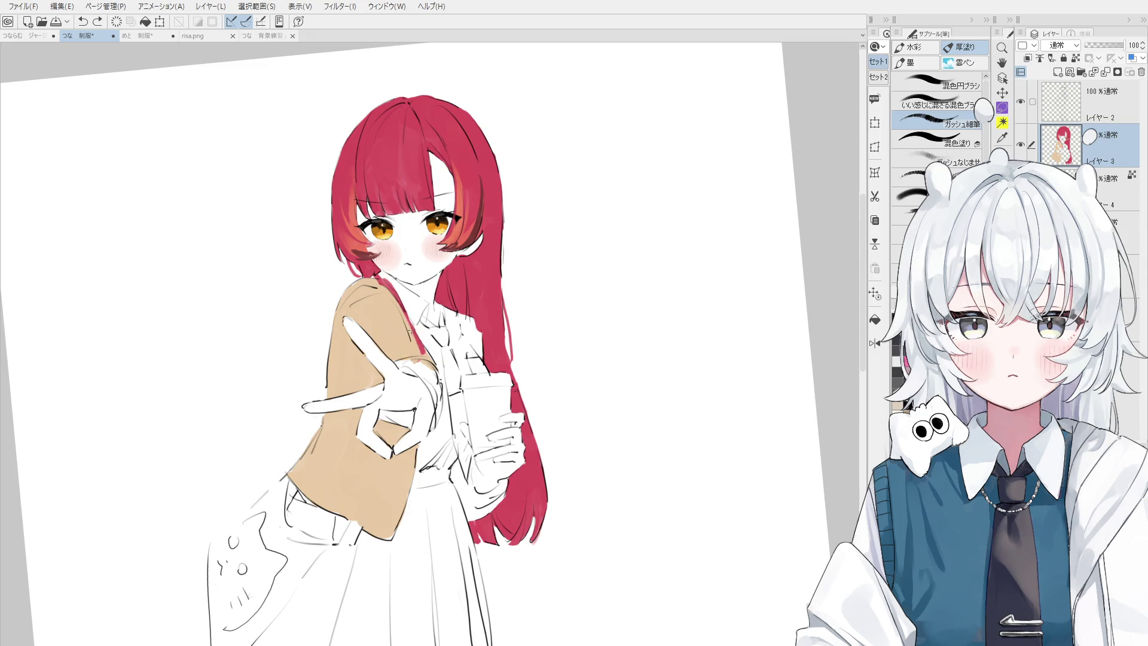
# - Paint a red hair strand past the collar with the mixing round brush, then discard it
pyautogui.scroll(-1, 425, 358)
pyautogui.press('o')
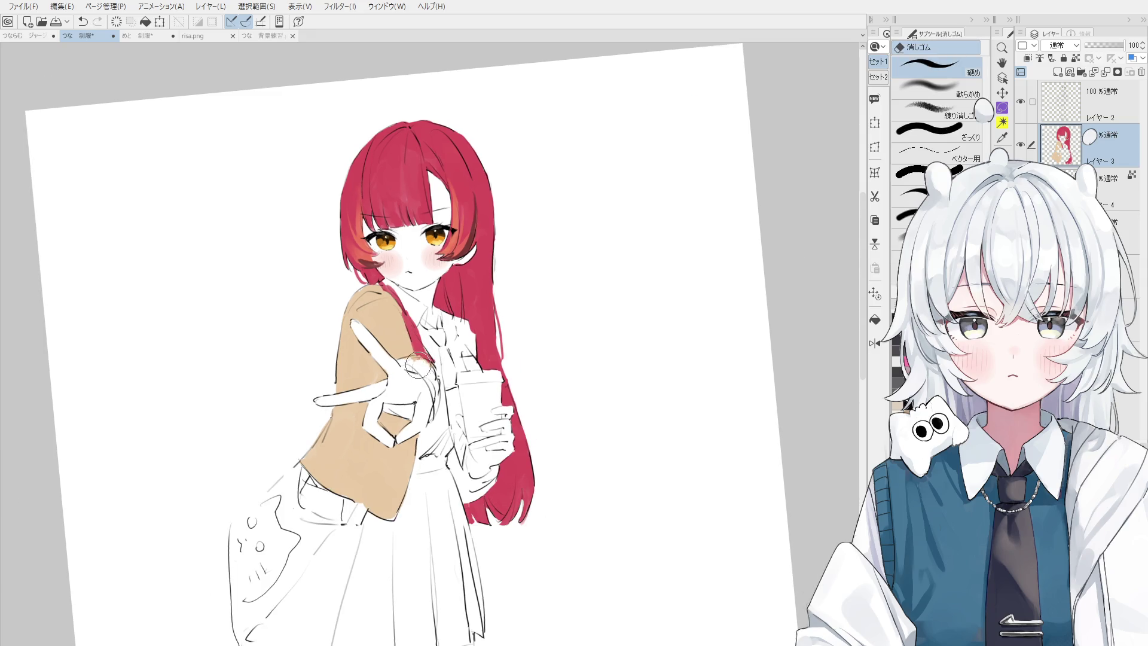
pyautogui.scroll(-1, 418, 359)
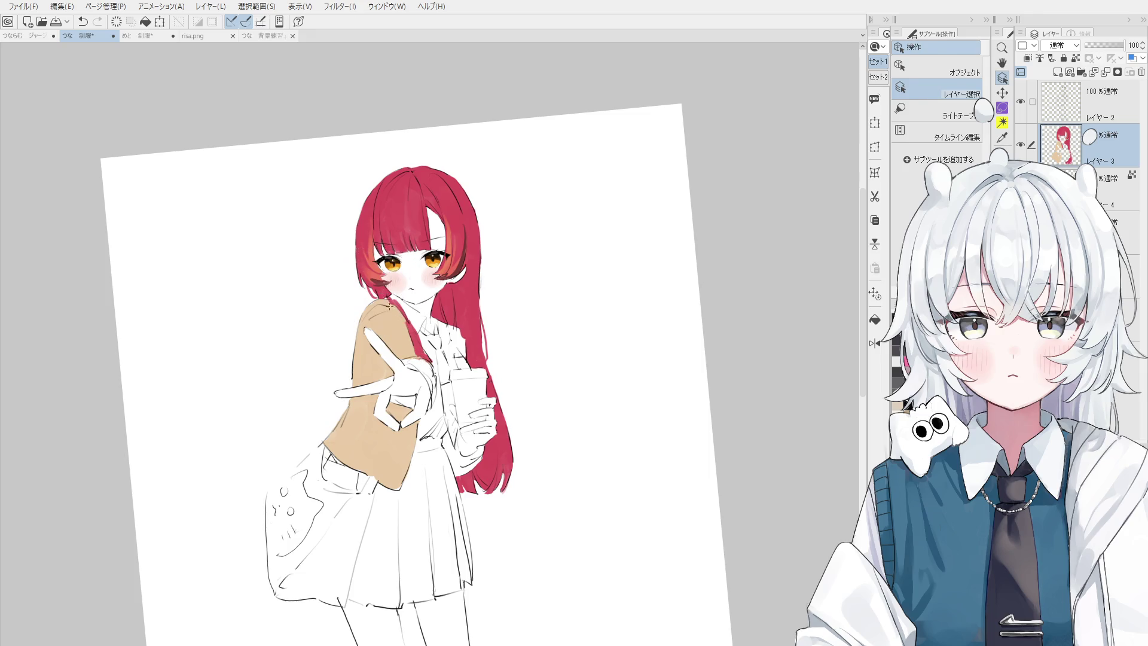
pyautogui.press('b')
pyautogui.scroll(1, 387, 297)
pyautogui.hotkey('ctrl', 'z')
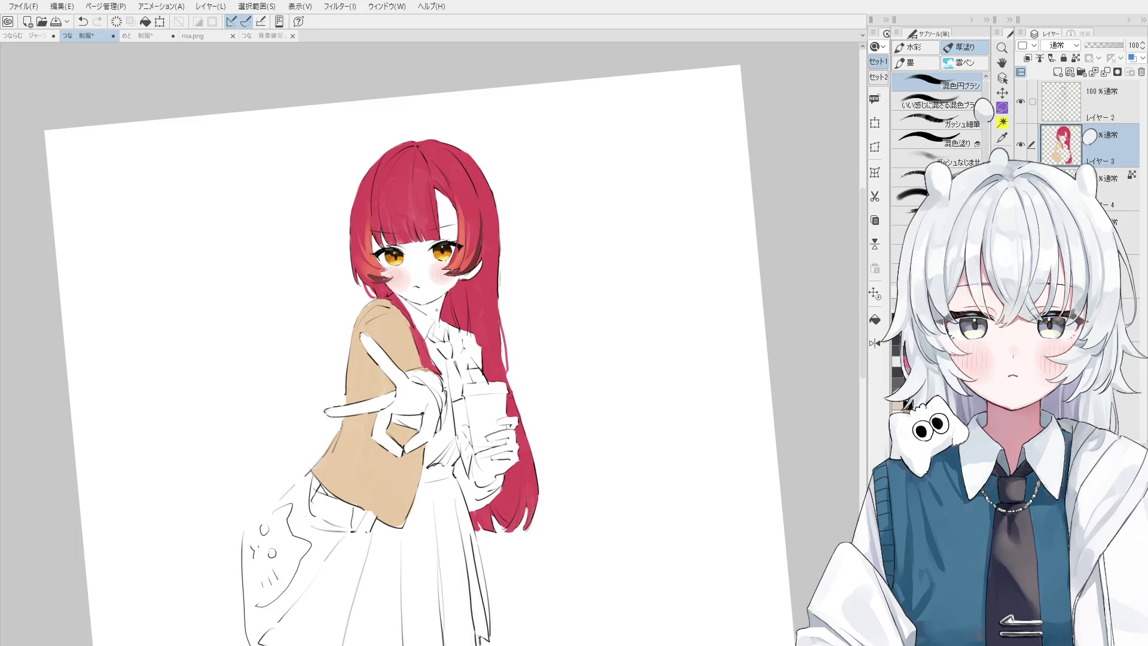
pyautogui.moveTo(397, 293); pyautogui.dragTo(436, 364)
pyautogui.hotkey('ctrl', 'z')
pyautogui.scroll(-2, 419, 353)
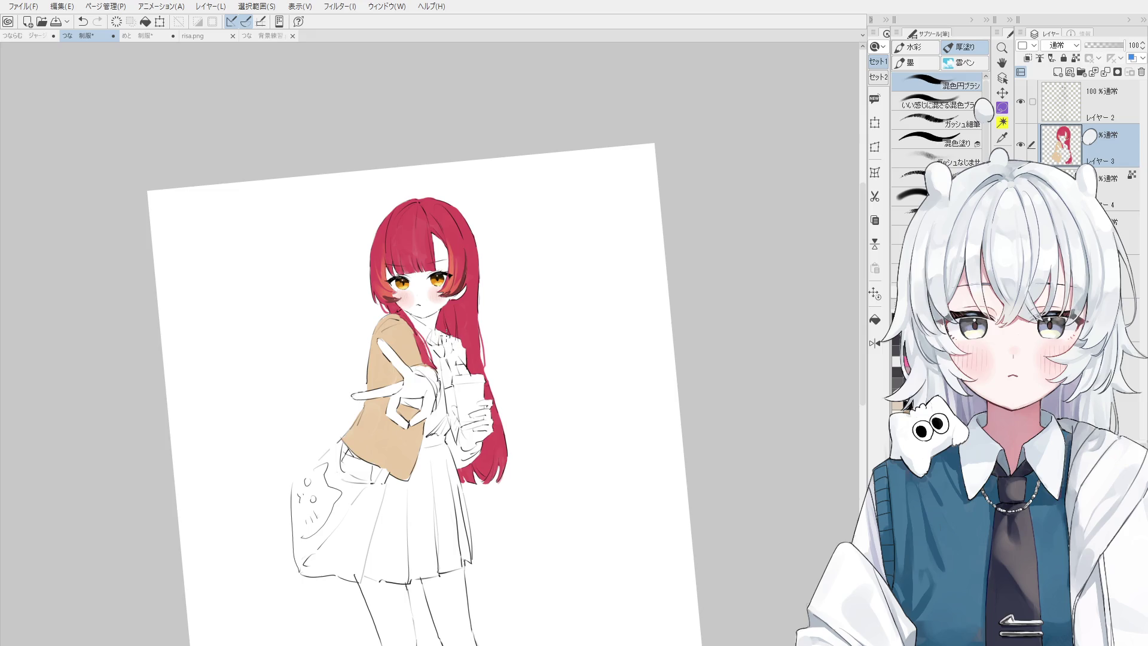
# - Erase stray paint near the collar with 消しゴム, undoing the unwanted erase and brush stroke
pyautogui.press('e')
pyautogui.scroll(1, 396, 341)
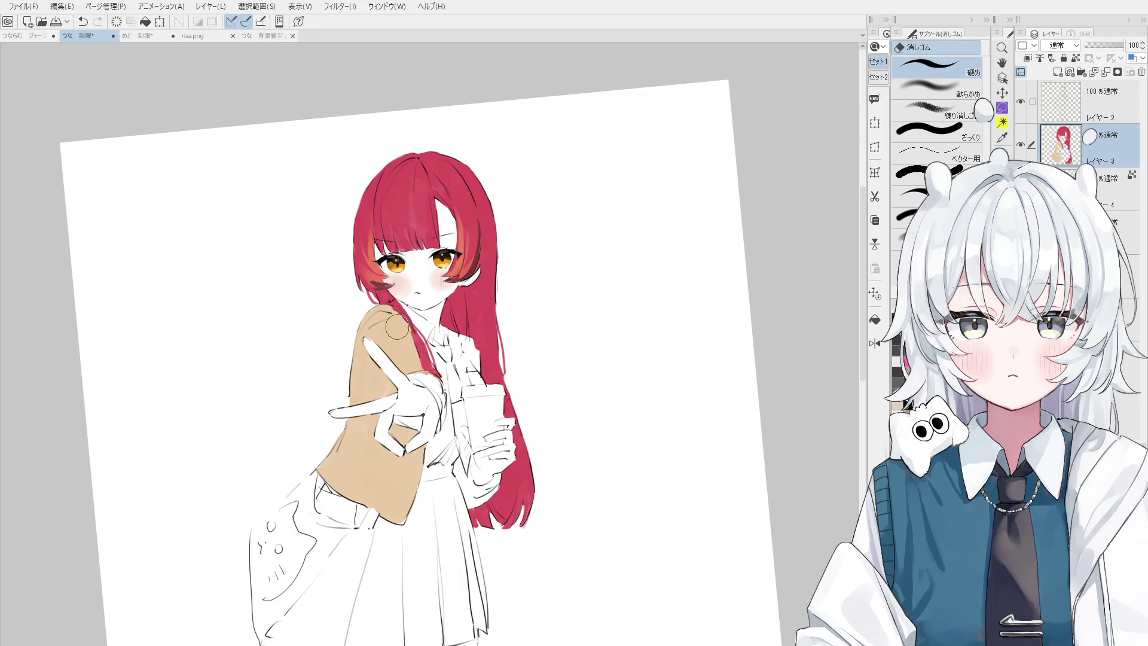
pyautogui.hotkey('ctrl', 'z')
pyautogui.press('o')
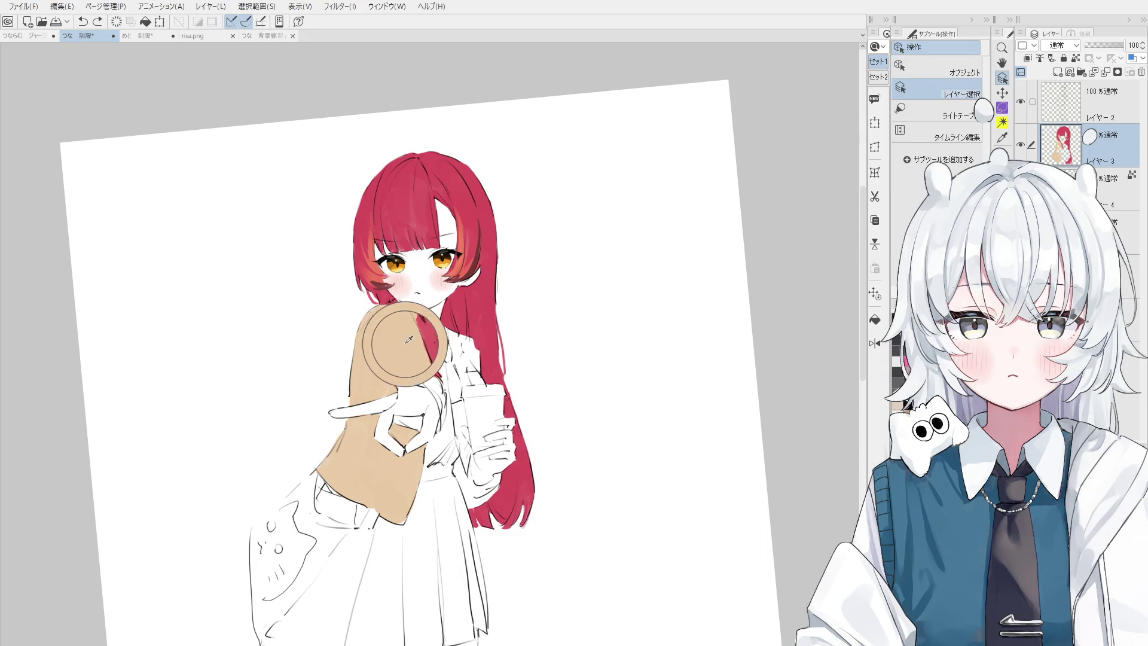
pyautogui.press('b')
pyautogui.press('b')
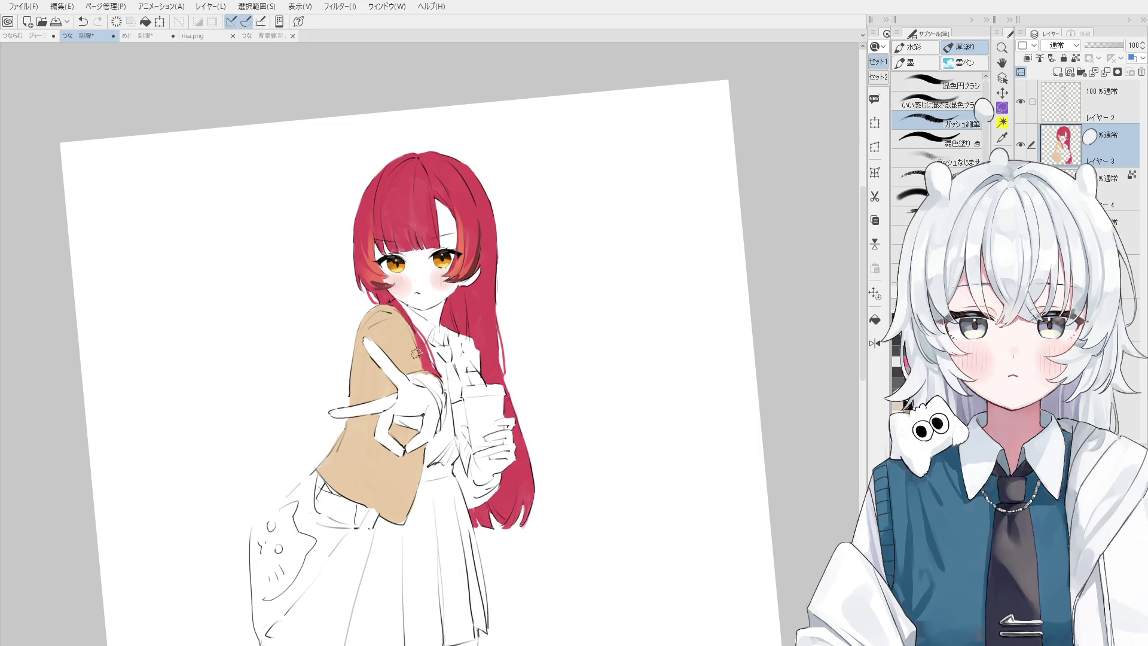
pyautogui.press('e')
pyautogui.hotkey('ctrl', 'z')
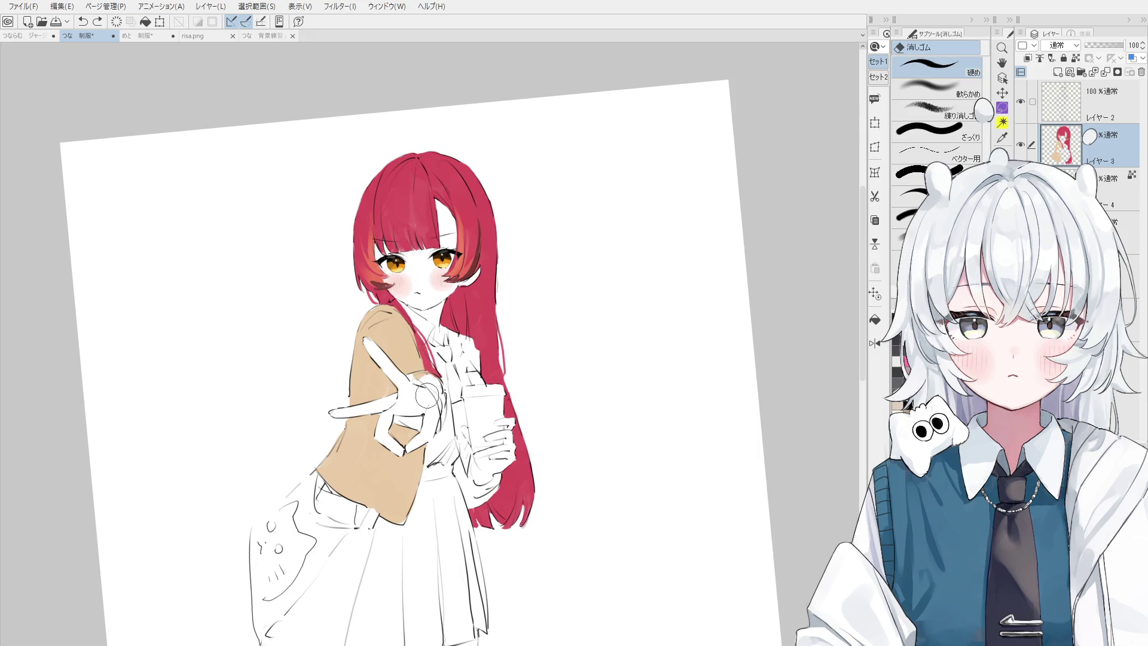
pyautogui.press('b')
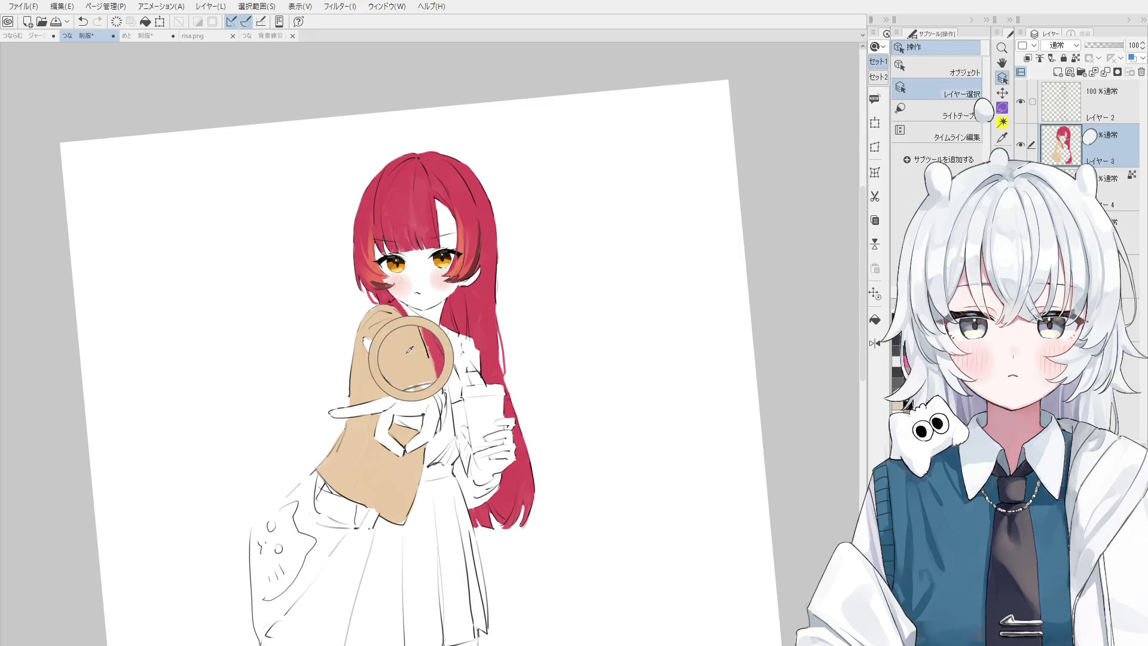
# - Blend a darker tone along the sleeve cuff, pick the sleeve layer, and brighten the collar
pyautogui.moveTo(412, 371); pyautogui.dragTo(444, 411)
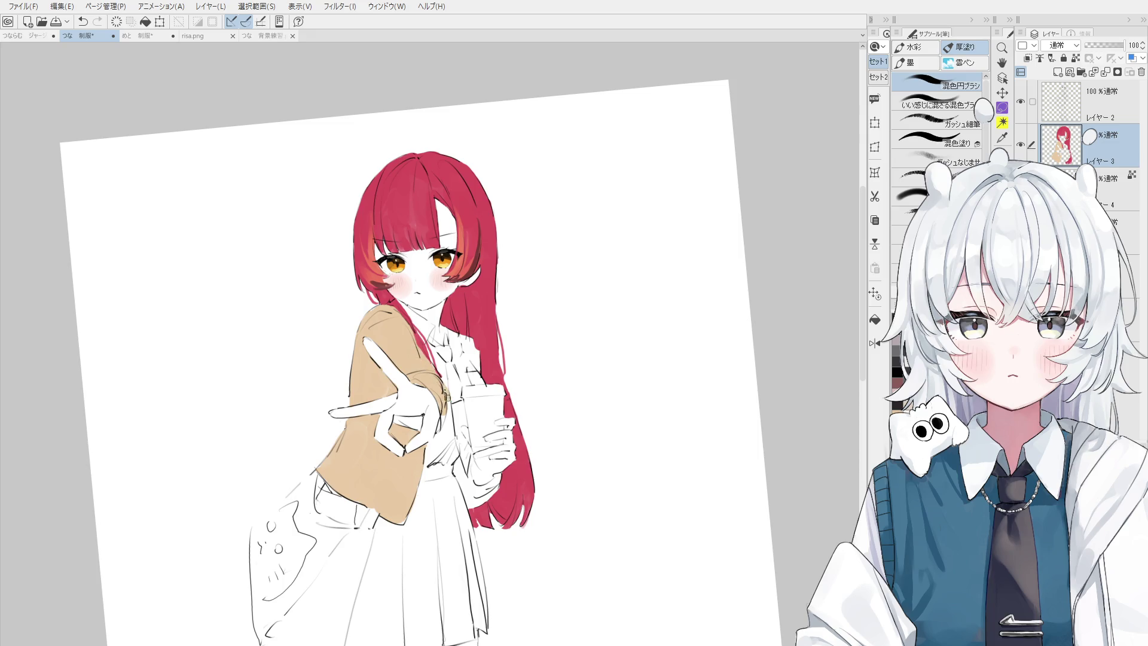
pyautogui.press('ctrl')
pyautogui.hotkey('ctrl', 'shift')
pyautogui.keyDown('ctrl'); pyautogui.keyDown('shift'); pyautogui.click(424, 382); pyautogui.keyUp('shift'); pyautogui.keyUp('ctrl')
pyautogui.press('ctrl')
pyautogui.hotkey('ctrl', 'shift')
pyautogui.keyDown('ctrl'); pyautogui.keyDown('shift'); pyautogui.click(437, 383); pyautogui.keyUp('shift'); pyautogui.keyUp('ctrl')
pyautogui.keyDown('ctrl'); pyautogui.keyDown('shift'); pyautogui.click(416, 359); pyautogui.keyUp('shift'); pyautogui.keyUp('ctrl')
pyautogui.moveTo(409, 334); pyautogui.dragTo(433, 372)
# - Select Layer 2 and set up the 線画 line-art pen, resetting the canvas rotation
pyautogui.scroll(3, 440, 402)
pyautogui.keyDown('ctrl'); pyautogui.keyDown('shift'); pyautogui.click(439, 354); pyautogui.keyUp('shift'); pyautogui.keyUp('ctrl')
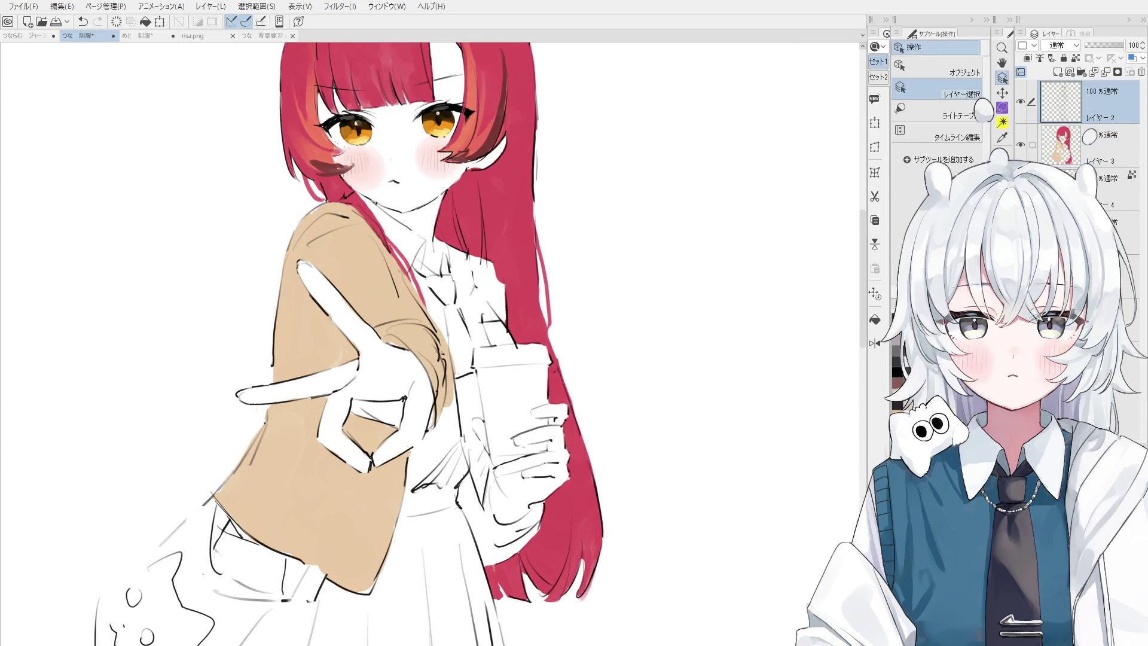
pyautogui.press('e')
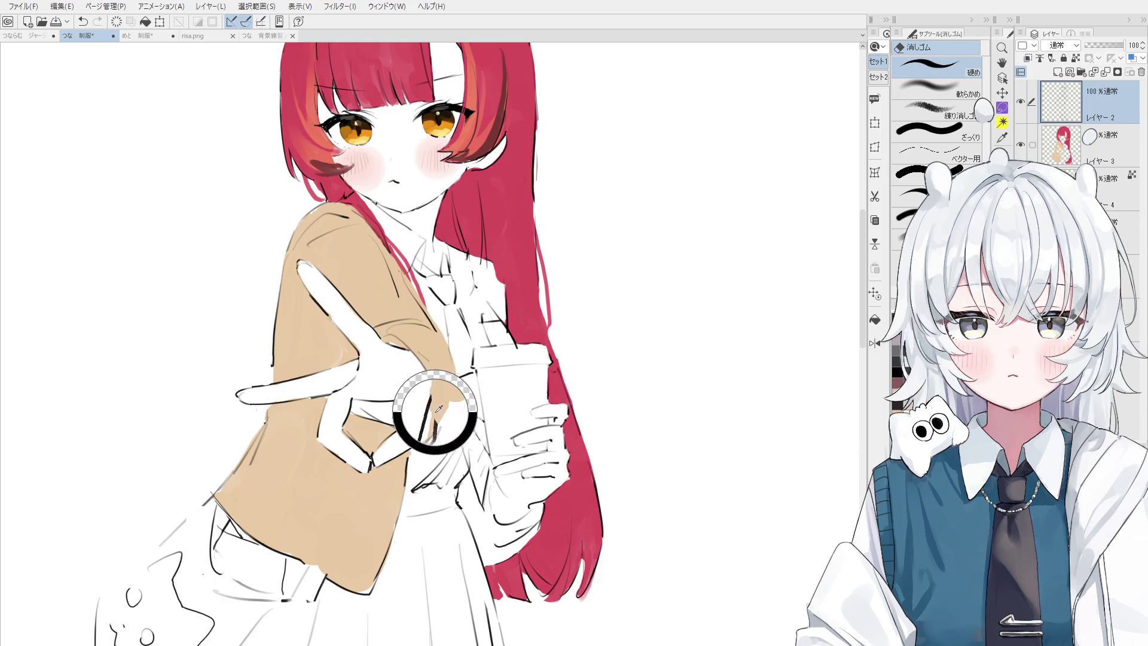
pyautogui.press('p')
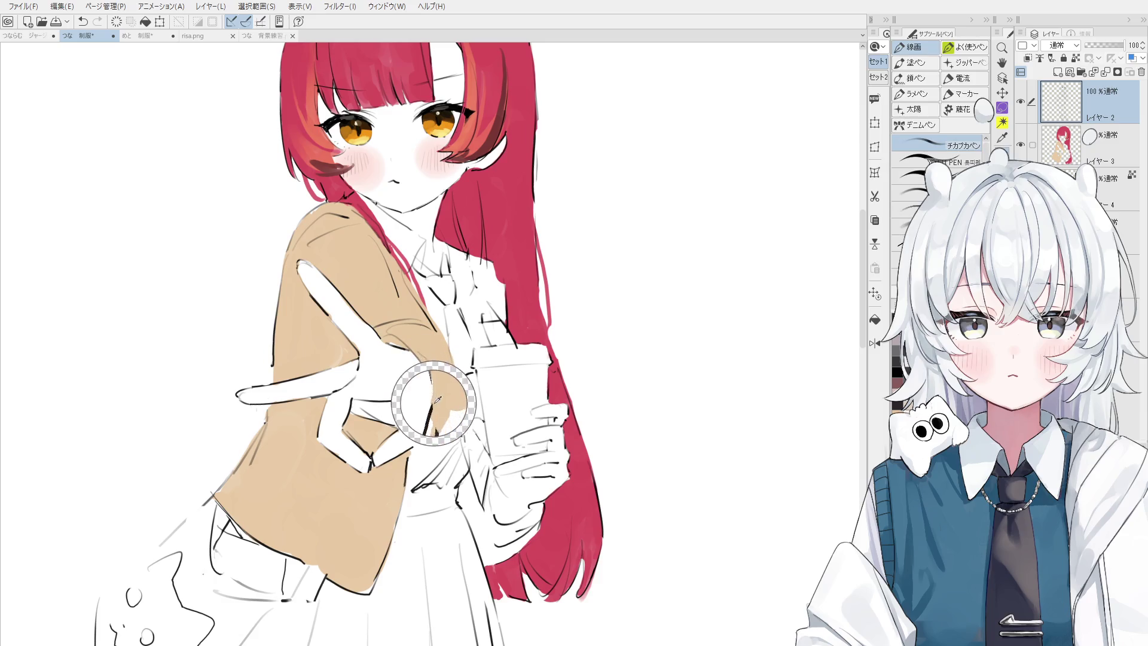
pyautogui.press('.')
pyautogui.scroll(-3, 423, 380)
pyautogui.press('-')
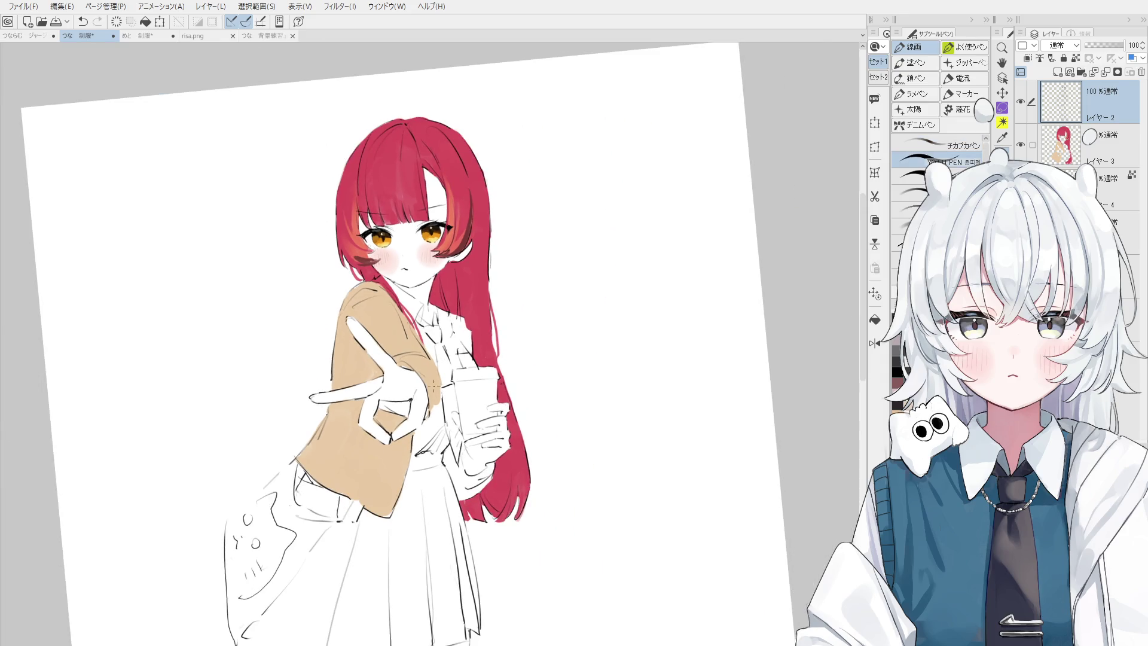
pyautogui.press('@')
pyautogui.scroll(3, 434, 409)
pyautogui.press(',')
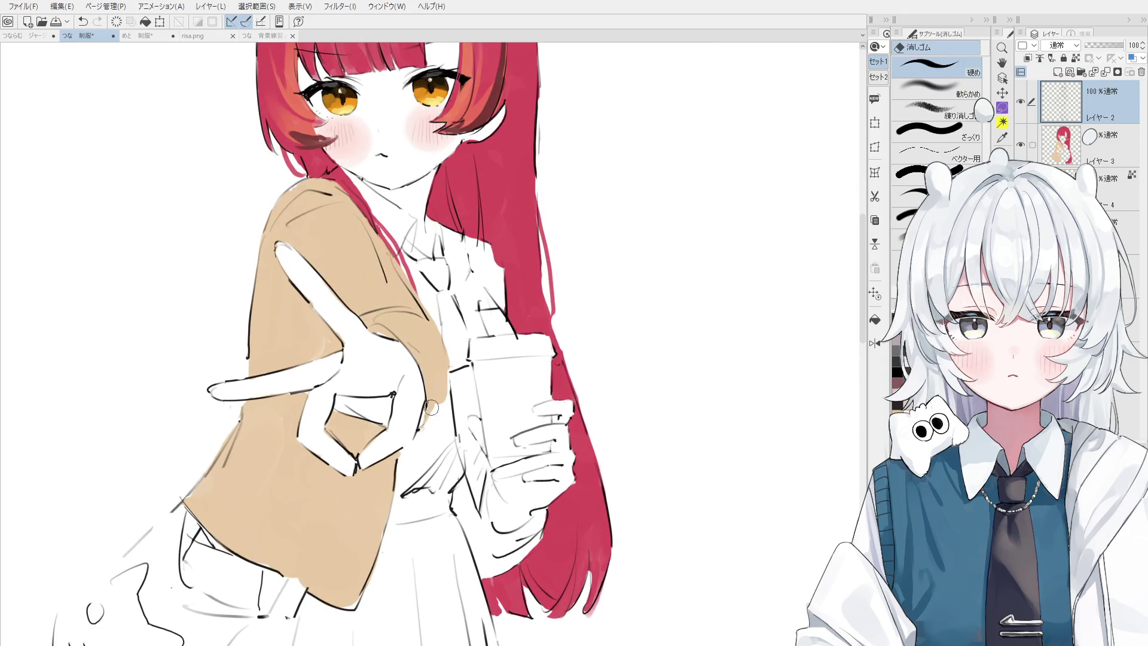
# - Undo and redo the short line-art strokes near the hand, then pan to recentre the girl
pyautogui.hotkey('ctrl', 'z')
pyautogui.hotkey('ctrl', 'y')
pyautogui.hotkey('ctrl', 'z')
pyautogui.hotkey('ctrl', 'y')
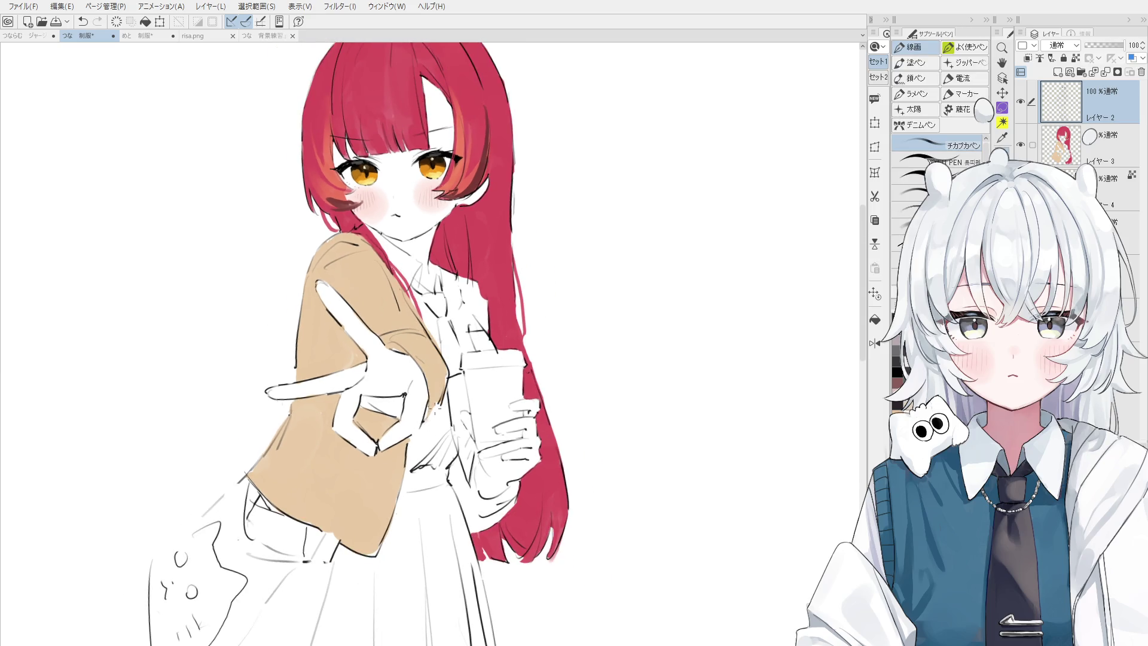
pyautogui.hotkey('ctrl', 'z')
pyautogui.hotkey('ctrl', 'y')
pyautogui.press('e')
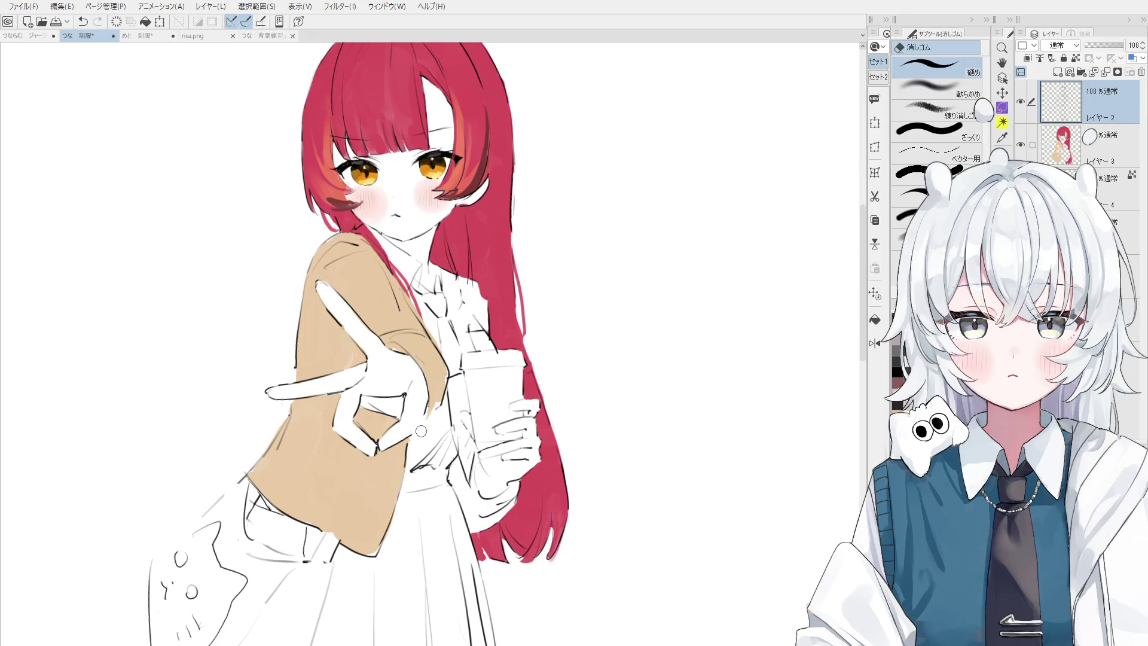
pyautogui.press('p')
pyautogui.hotkey('ctrl', 'z')
pyautogui.hotkey('ctrl', 'y')
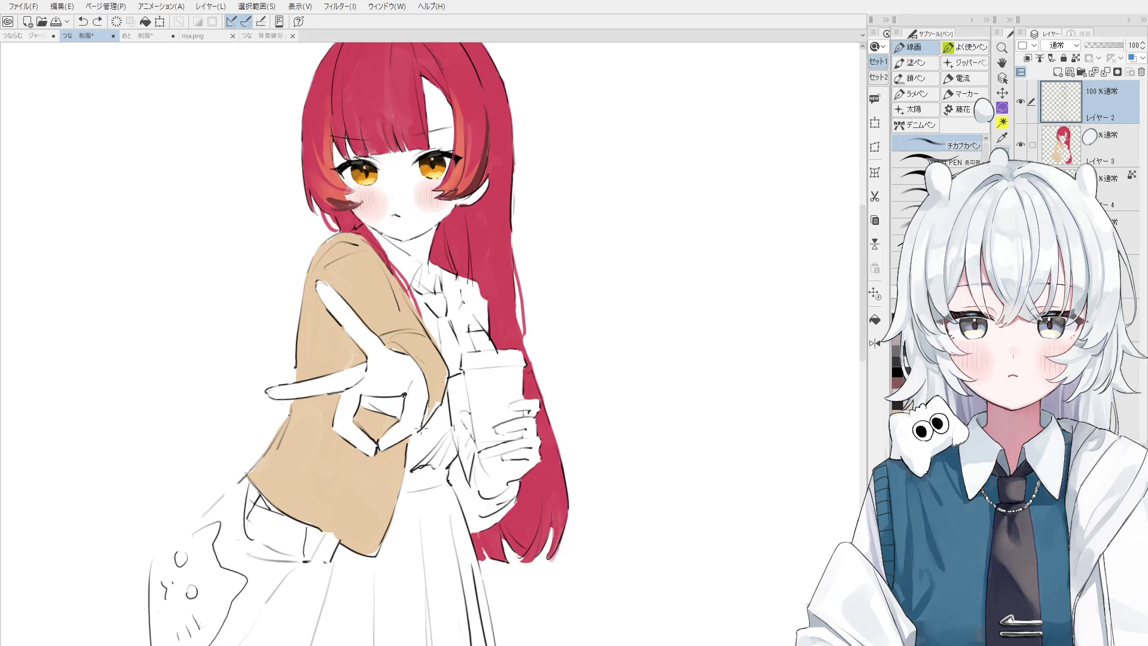
pyautogui.press('h')
pyautogui.moveTo(390, 338); pyautogui.dragTo(434, 449)
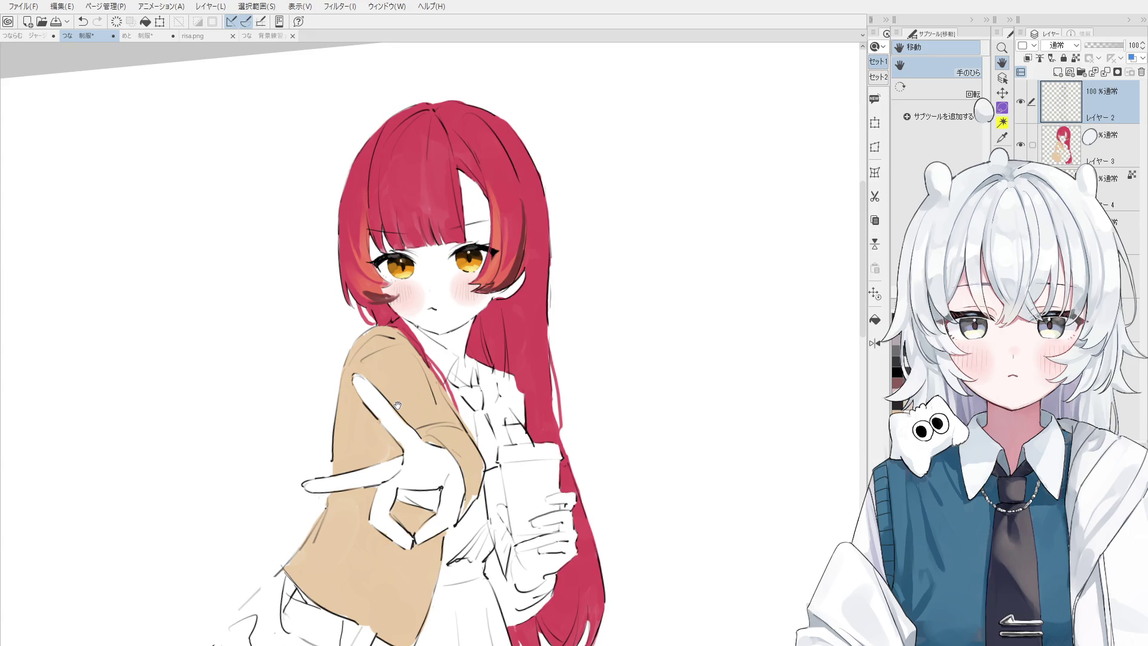
# - Select Layer 3 from the artwork and discard a trial tan stroke near the collar
pyautogui.scroll(1, 397, 406)
pyautogui.press('o')
pyautogui.click(353, 595)
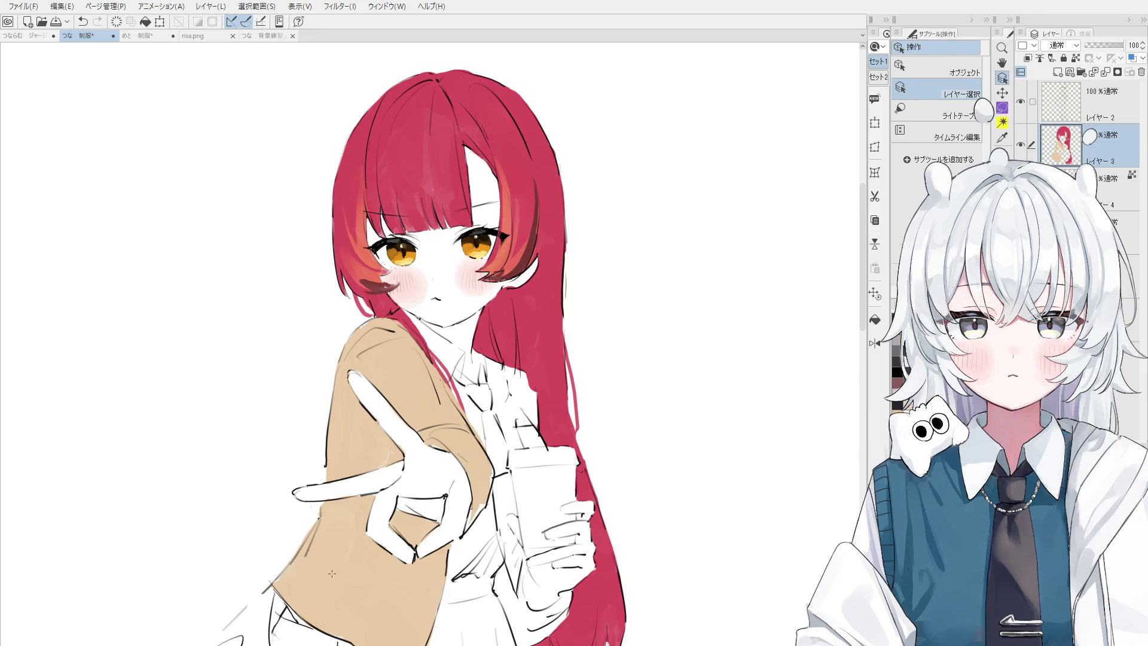
pyautogui.press('b')
pyautogui.moveTo(517, 386)
pyautogui.mouseDown()
pyautogui.moveTo(529, 393)
pyautogui.moveTo(530, 418)
pyautogui.moveTo(496, 360)
pyautogui.moveTo(514, 378)
pyautogui.mouseUp()
pyautogui.hotkey('ctrl', 'z')
pyautogui.press('e')
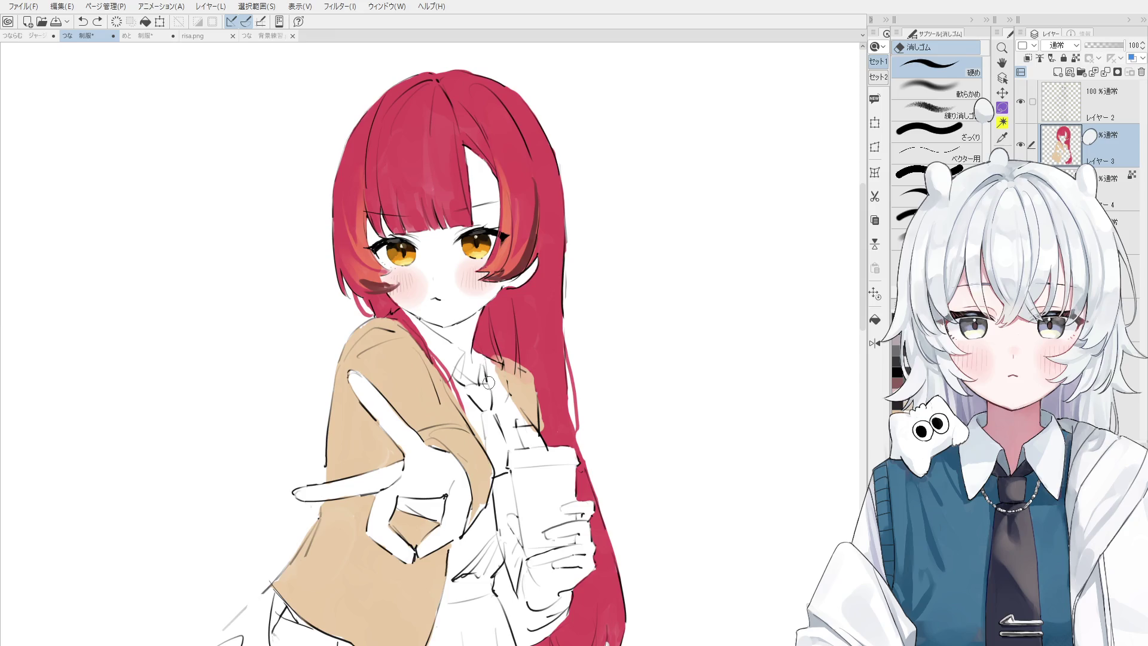
pyautogui.press('b')
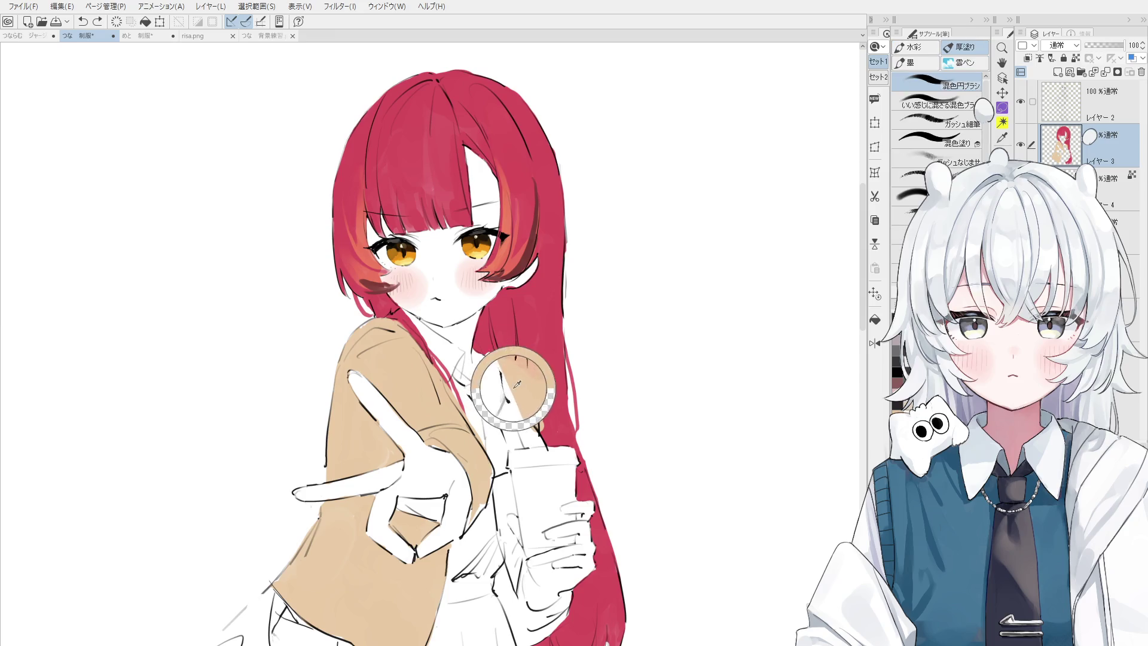
# - Sample the red hair colour and extend the strand over the jacket collar edge
pyautogui.scroll(-3, 505, 375)
pyautogui.scroll(2, 506, 378)
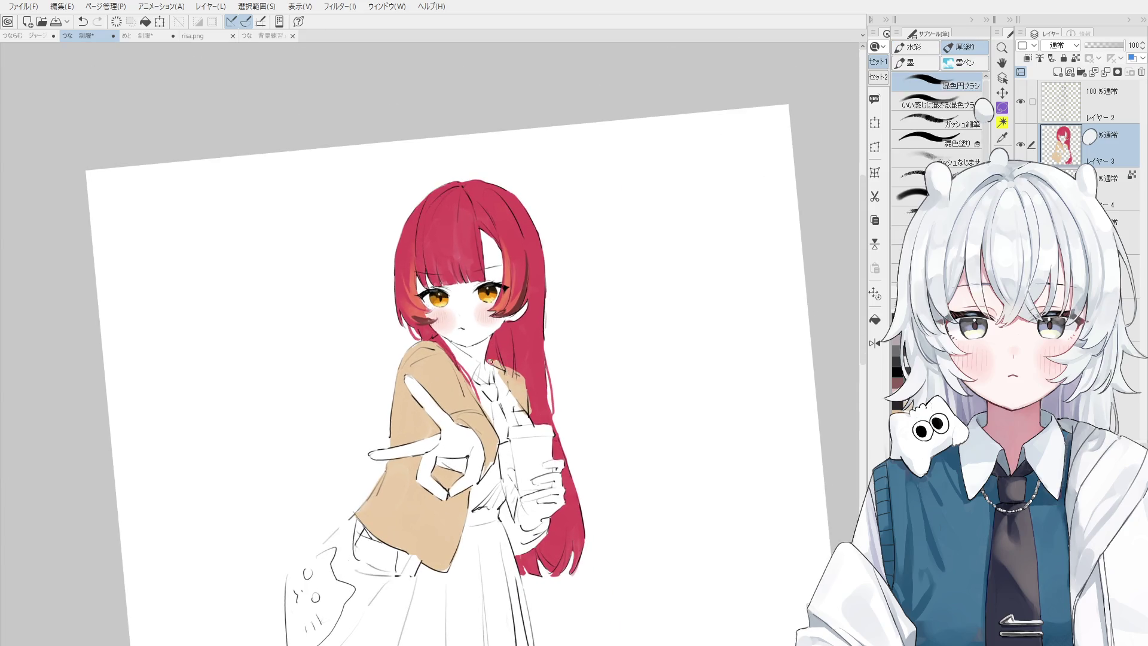
pyautogui.scroll(-3, 506, 378)
pyautogui.keyDown('alt'); pyautogui.click(505, 351); pyautogui.keyUp('alt')
pyautogui.scroll(3, 505, 353)
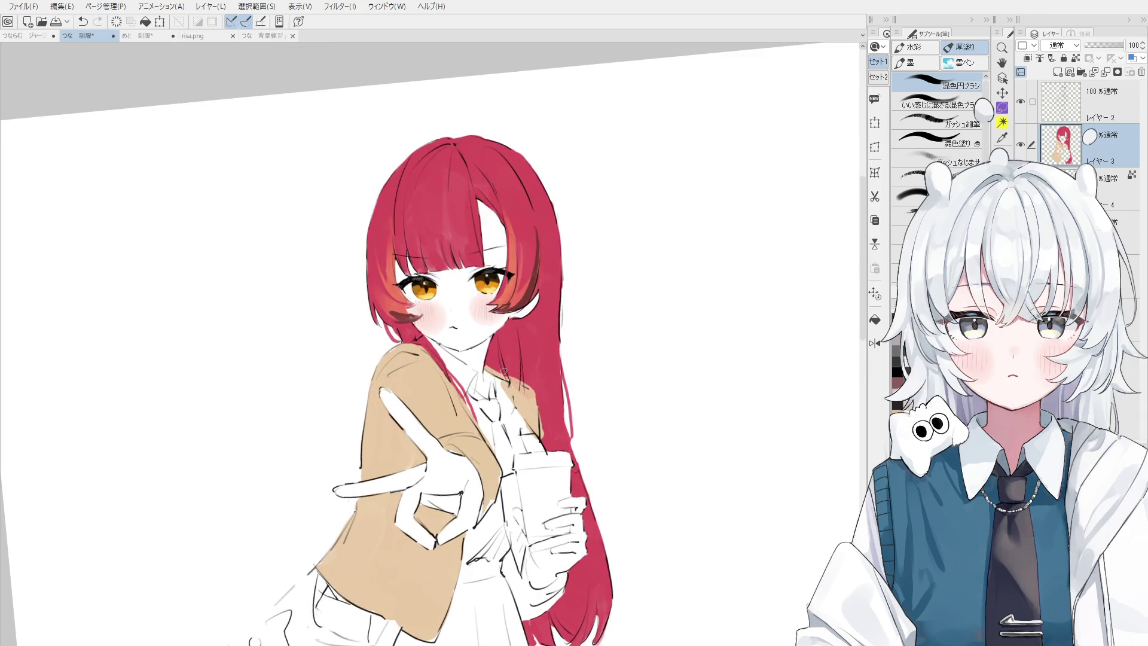
pyautogui.scroll(-1, 520, 377)
pyautogui.moveTo(528, 381); pyautogui.dragTo(542, 395)
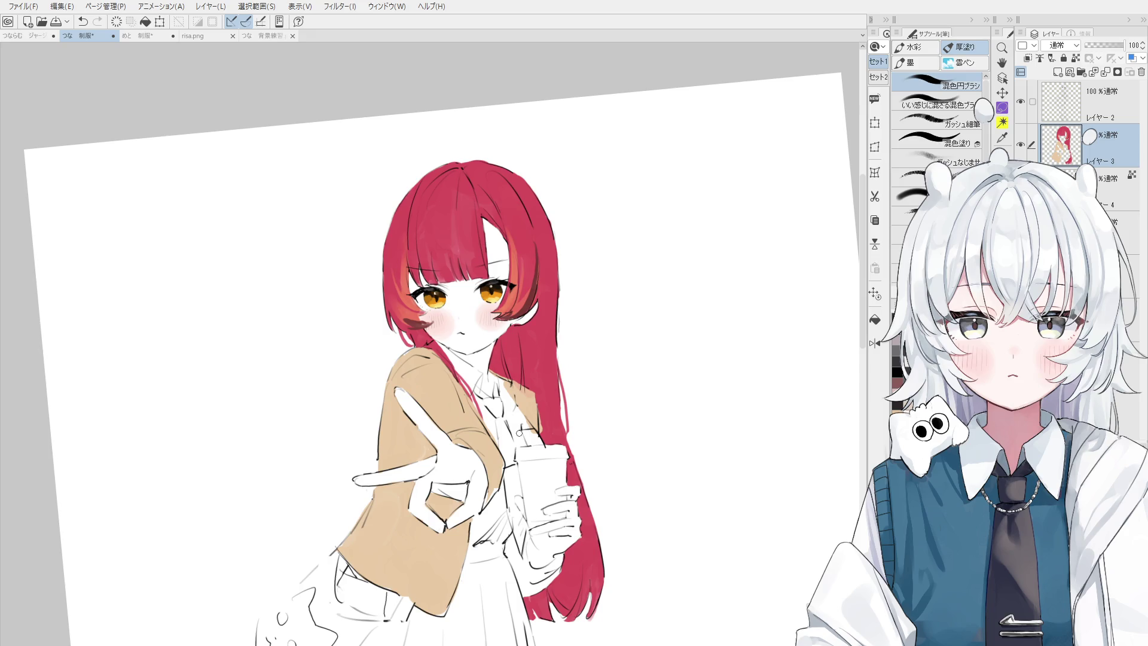
# - Straighten the canvas view and paint a dark hair stroke near the right eye
pyautogui.scroll(-1, 519, 433)
pyautogui.hotkey('ctrl', 'shift', 'r')
pyautogui.scroll(3, 536, 331)
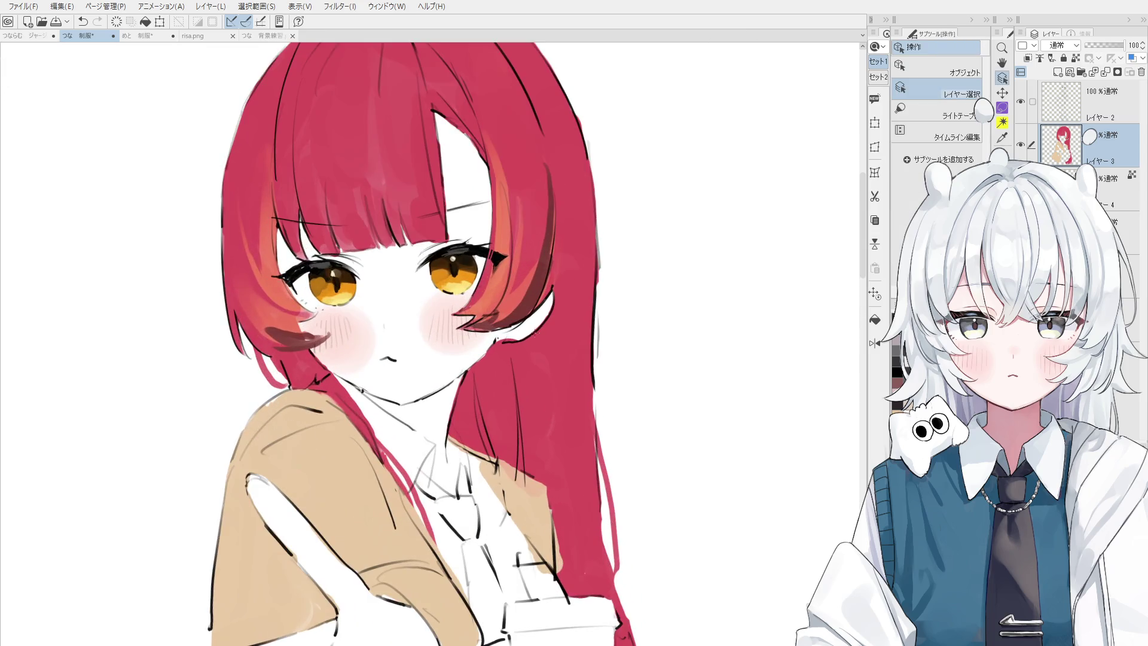
pyautogui.press('p')
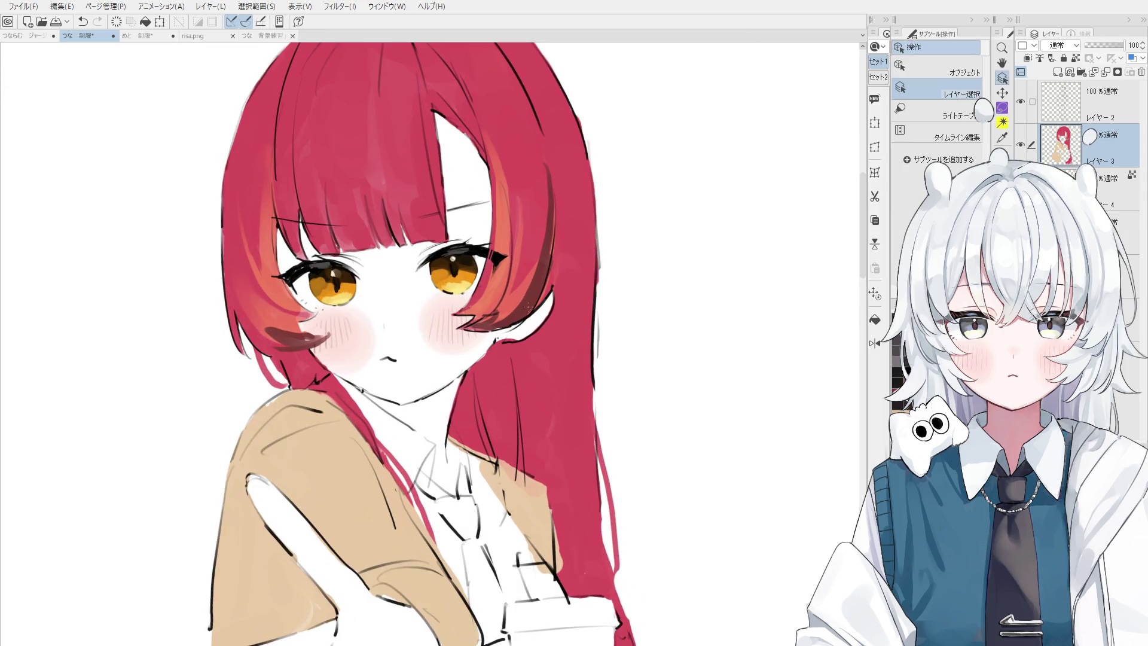
pyautogui.press('b')
pyautogui.scroll(-3, 520, 293)
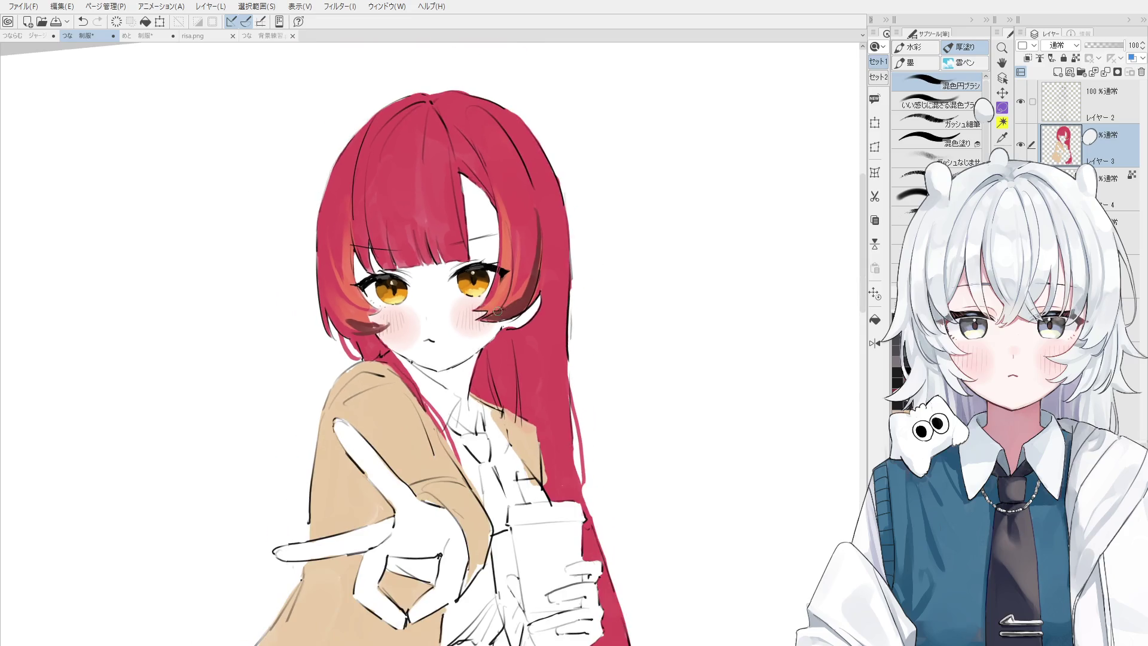
pyautogui.moveTo(528, 258); pyautogui.dragTo(494, 300)
pyautogui.hotkey('ctrl', 'z')
pyautogui.hotkey('ctrl', 'z')
pyautogui.moveTo(529, 250); pyautogui.dragTo(504, 299)
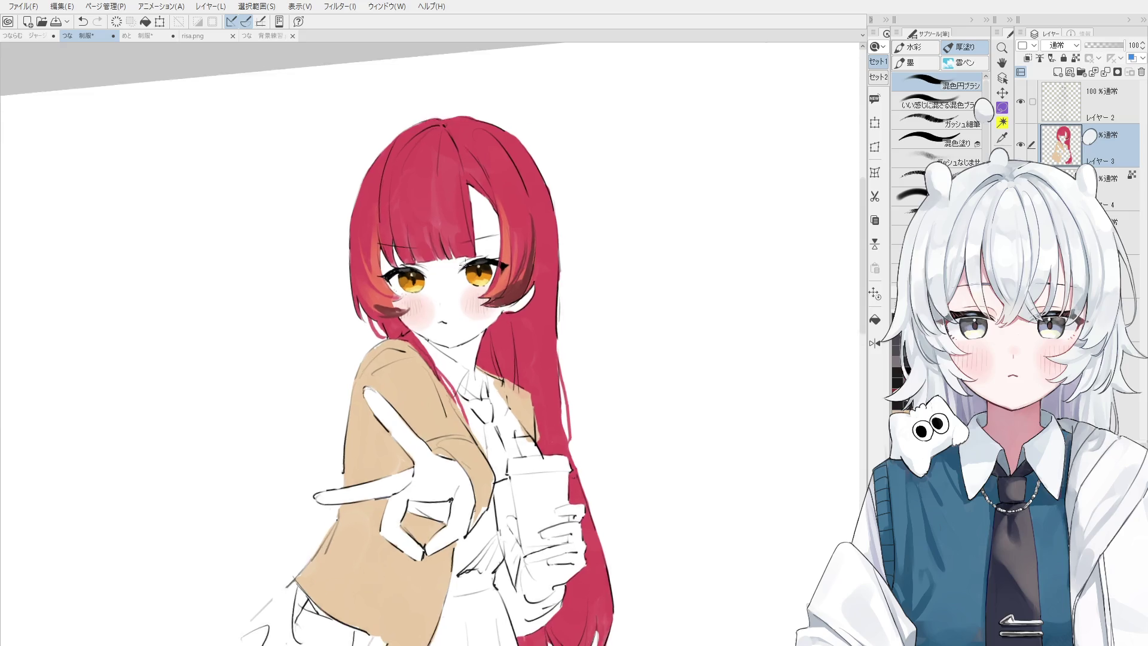
# - Paint the dark hair strand beside the left cheek, retrying the stroke several times
pyautogui.scroll(2, 344, 304)
pyautogui.moveTo(344, 304); pyautogui.dragTo(464, 339)
pyautogui.moveTo(463, 281); pyautogui.dragTo(428, 365)
pyautogui.hotkey('ctrl', 'z')
pyautogui.moveTo(422, 299)
pyautogui.mouseDown()
pyautogui.moveTo(442, 347)
pyautogui.moveTo(481, 371)
pyautogui.moveTo(469, 367)
pyautogui.mouseUp()
pyautogui.hotkey('ctrl', 'z')
pyautogui.hotkey('ctrl', 'z')
pyautogui.hotkey('ctrl', 'z')
pyautogui.moveTo(431, 323); pyautogui.dragTo(490, 378)
pyautogui.hotkey('ctrl', 'z')
pyautogui.moveTo(448, 334); pyautogui.dragTo(503, 382)
pyautogui.scroll(2, 449, 358)
pyautogui.hotkey('ctrl', 'z')
pyautogui.moveTo(439, 332)
pyautogui.mouseDown()
pyautogui.moveTo(503, 378)
pyautogui.moveTo(515, 373)
pyautogui.mouseUp()
pyautogui.hotkey('ctrl', 'z')
# - Try erasing bits of hair at the cheek edge, undoing each erase
pyautogui.press('e')
pyautogui.scroll(1, 511, 375)
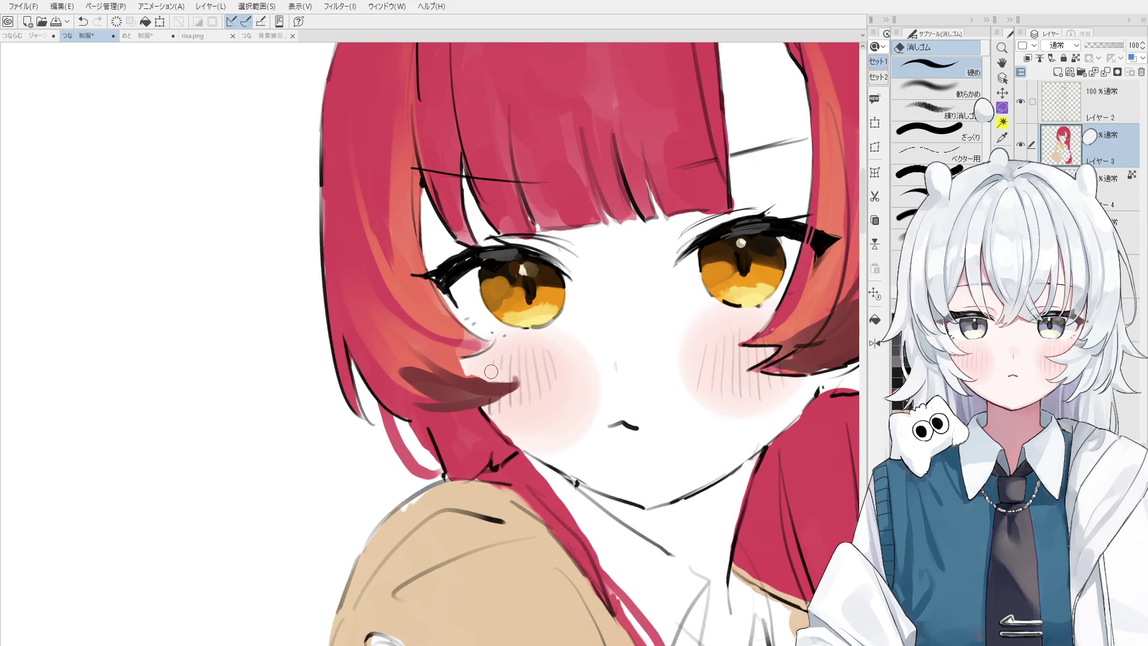
pyautogui.moveTo(469, 362)
pyautogui.mouseDown()
pyautogui.moveTo(487, 367)
pyautogui.moveTo(475, 370)
pyautogui.mouseUp()
pyautogui.hotkey('ctrl', 'z')
pyautogui.hotkey('ctrl', 'z')
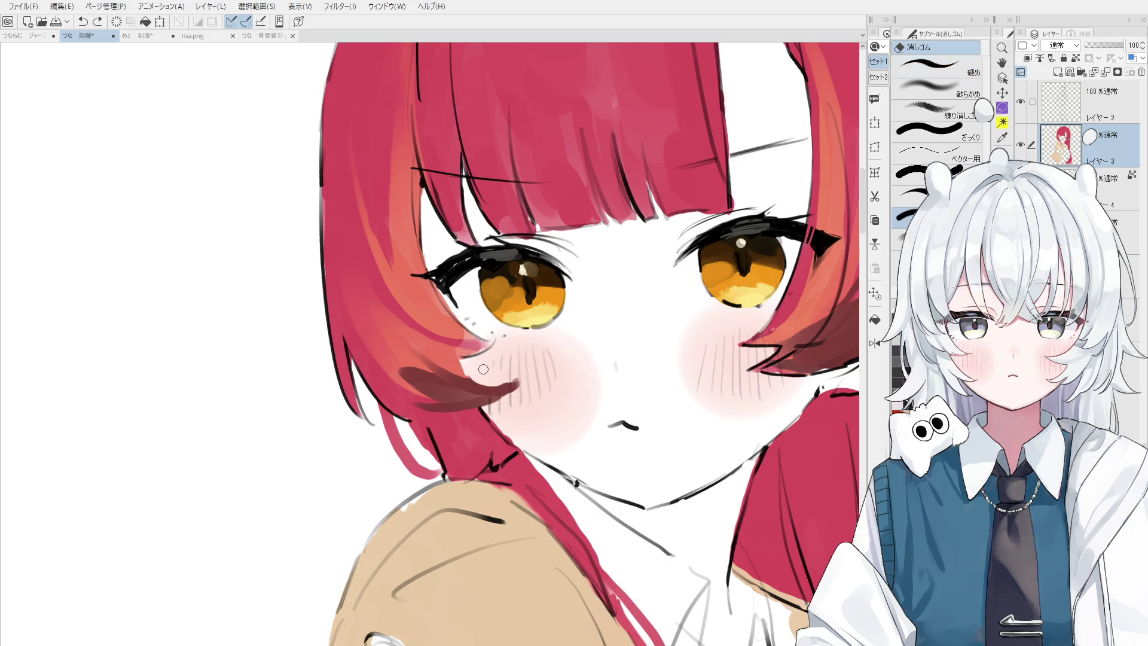
pyautogui.moveTo(474, 384)
pyautogui.mouseDown()
pyautogui.moveTo(489, 385)
pyautogui.moveTo(483, 375)
pyautogui.moveTo(500, 362)
pyautogui.mouseUp()
pyautogui.hotkey('ctrl', 'z')
pyautogui.press('b')
pyautogui.hotkey('ctrl', 'z')
pyautogui.scroll(-2, 484, 371)
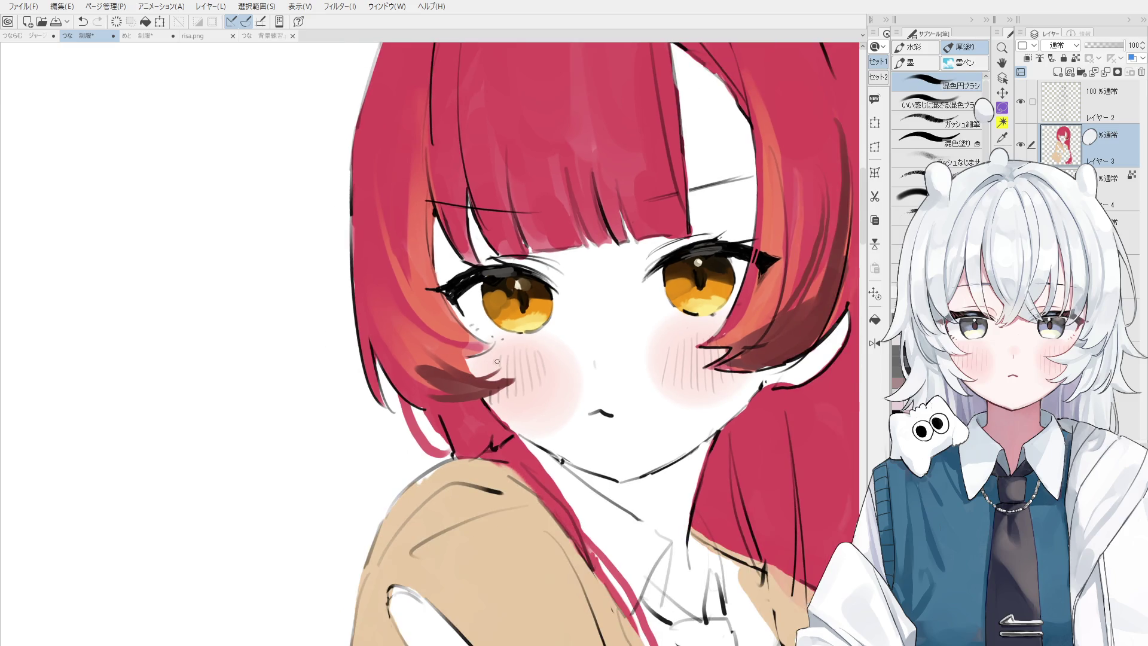
pyautogui.scroll(-1, 523, 357)
pyautogui.scroll(4, 559, 379)
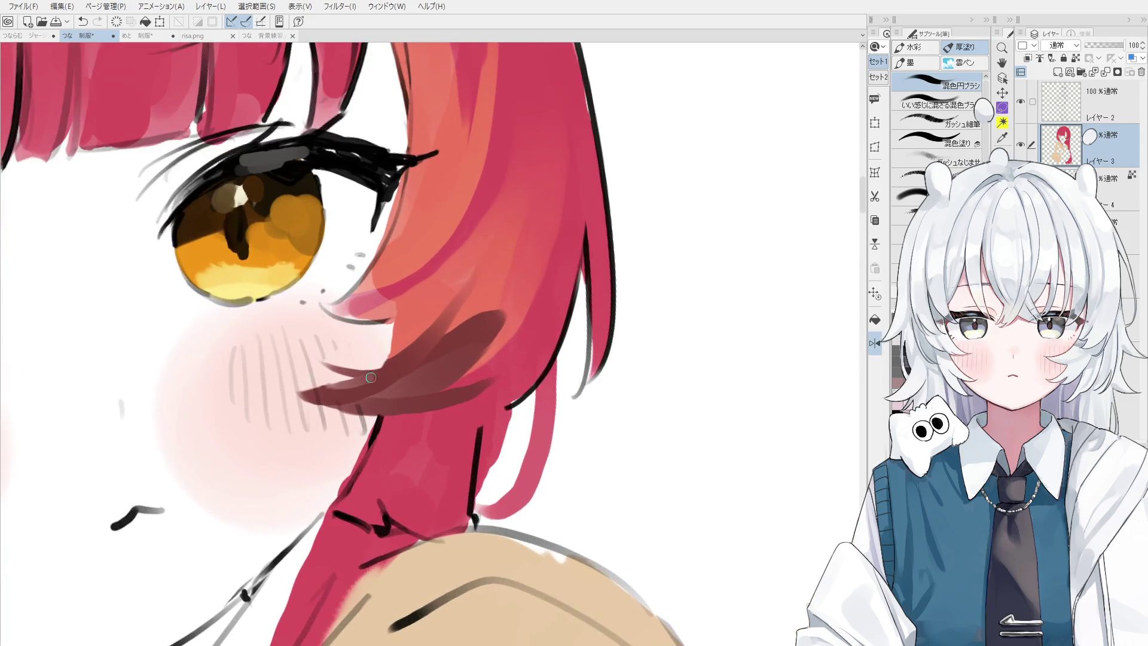
pyautogui.press('e')
pyautogui.press('b')
# - Add a thin dark tail to the cheek strand and paint dark brown right of the eye
pyautogui.moveTo(302, 376); pyautogui.dragTo(354, 384)
pyautogui.scroll(-5, 353, 384)
pyautogui.moveTo(502, 339); pyautogui.dragTo(586, 339)
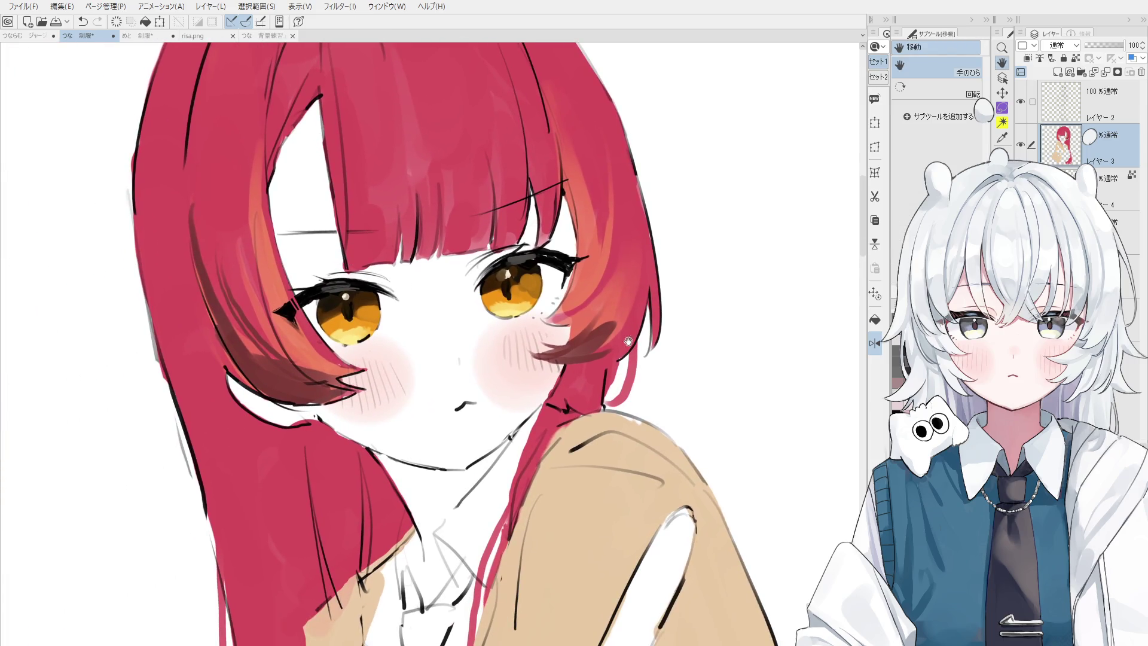
pyautogui.moveTo(642, 272)
pyautogui.mouseDown()
pyautogui.moveTo(604, 340)
pyautogui.moveTo(616, 365)
pyautogui.mouseUp()
pyautogui.scroll(-3, 628, 305)
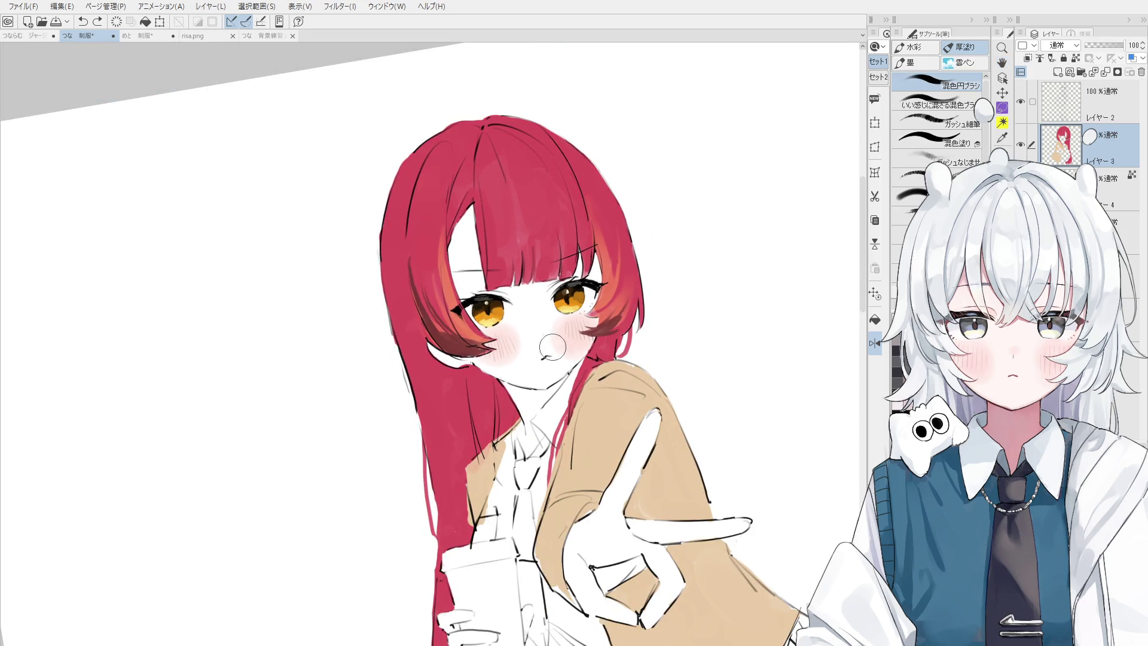
# - Blend the hair colour beside the right eye, then rotate the canvas so the face is upright
pyautogui.press('o')
pyautogui.press('o')
pyautogui.press('e')
pyautogui.scroll(1, 597, 332)
pyautogui.scroll(1, 603, 326)
pyautogui.press('b')
pyautogui.moveTo(649, 275); pyautogui.dragTo(609, 320)
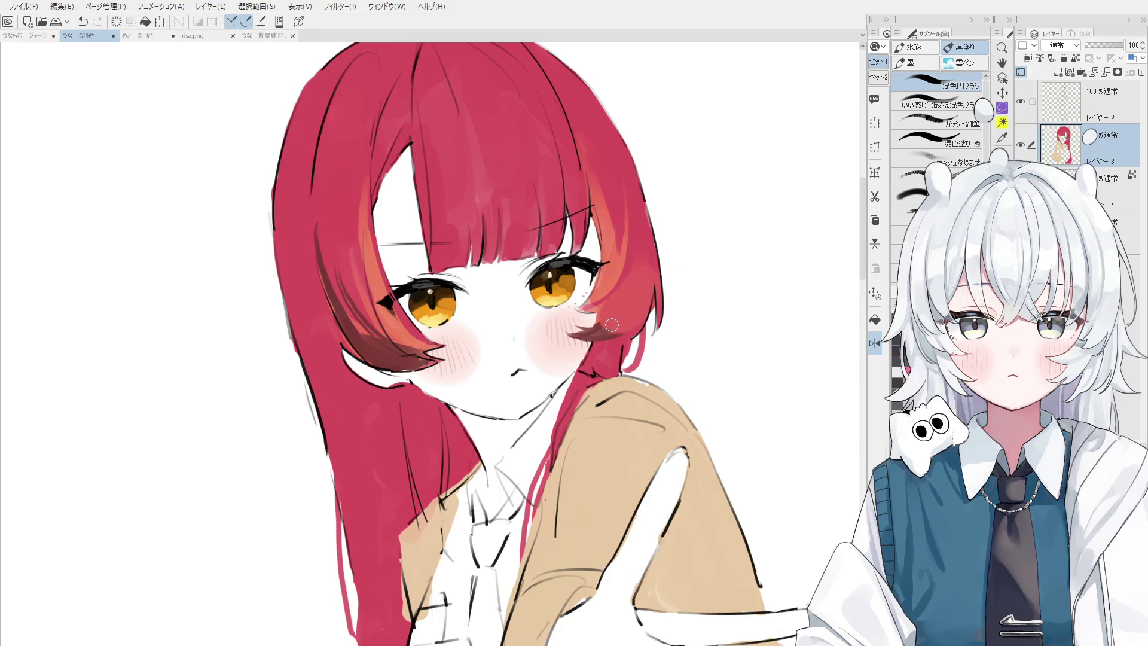
pyautogui.press('e')
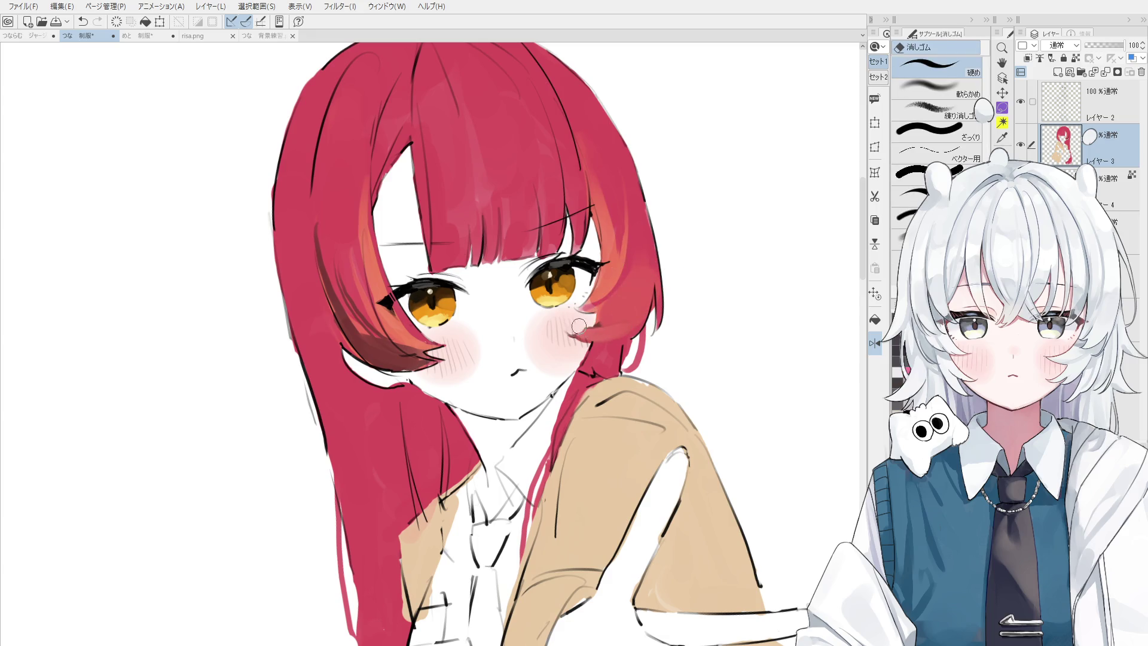
pyautogui.press('b')
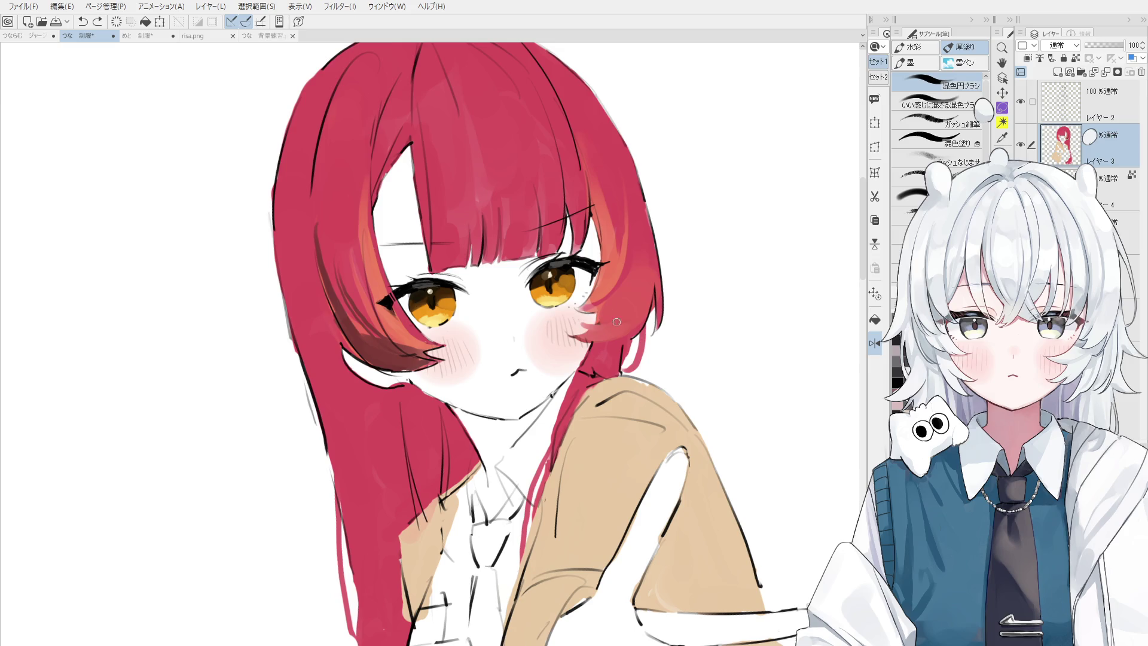
pyautogui.moveTo(614, 317)
pyautogui.mouseDown()
pyautogui.moveTo(531, 387)
pyautogui.moveTo(461, 391)
pyautogui.mouseUp()
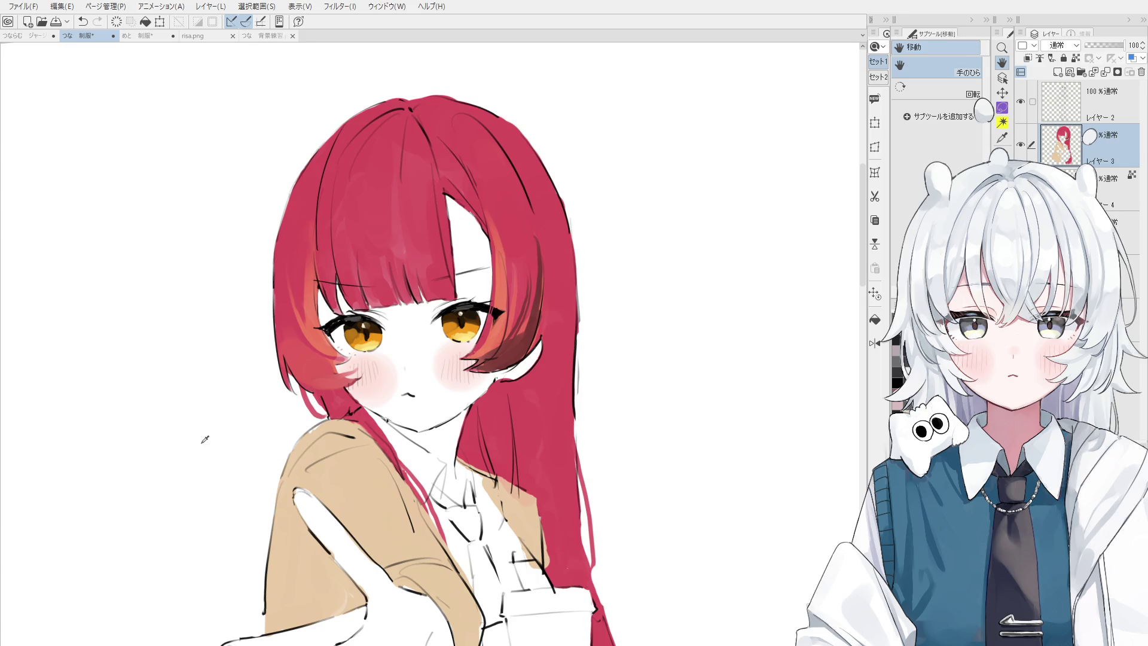
pyautogui.moveTo(526, 307); pyautogui.dragTo(554, 317)
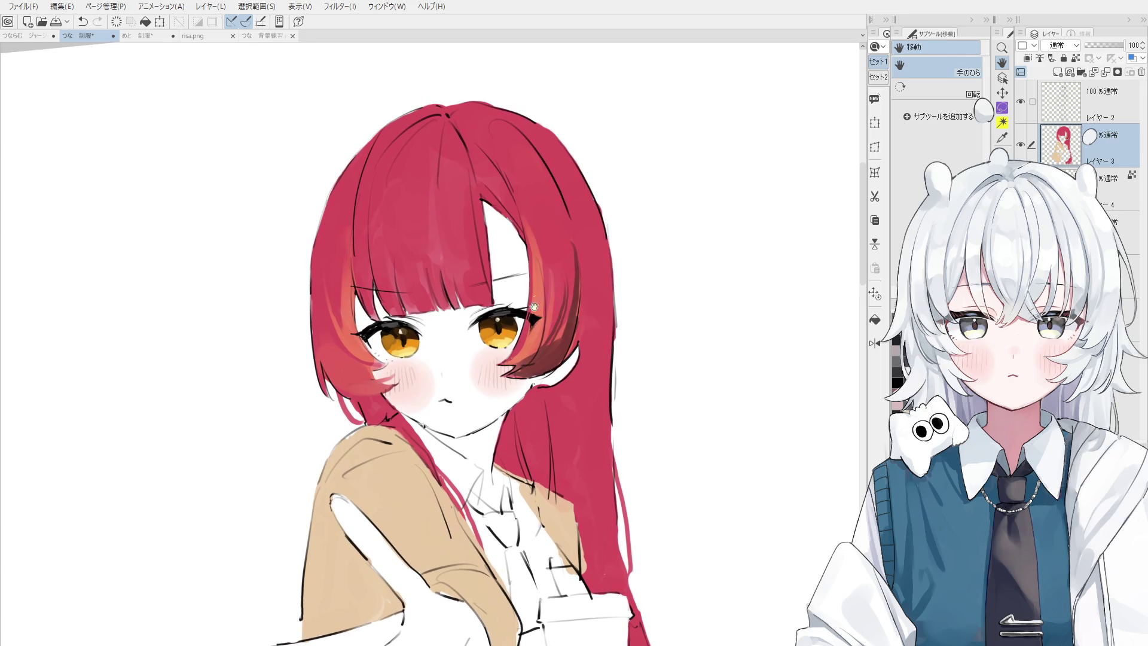
pyautogui.scroll(1, 568, 281)
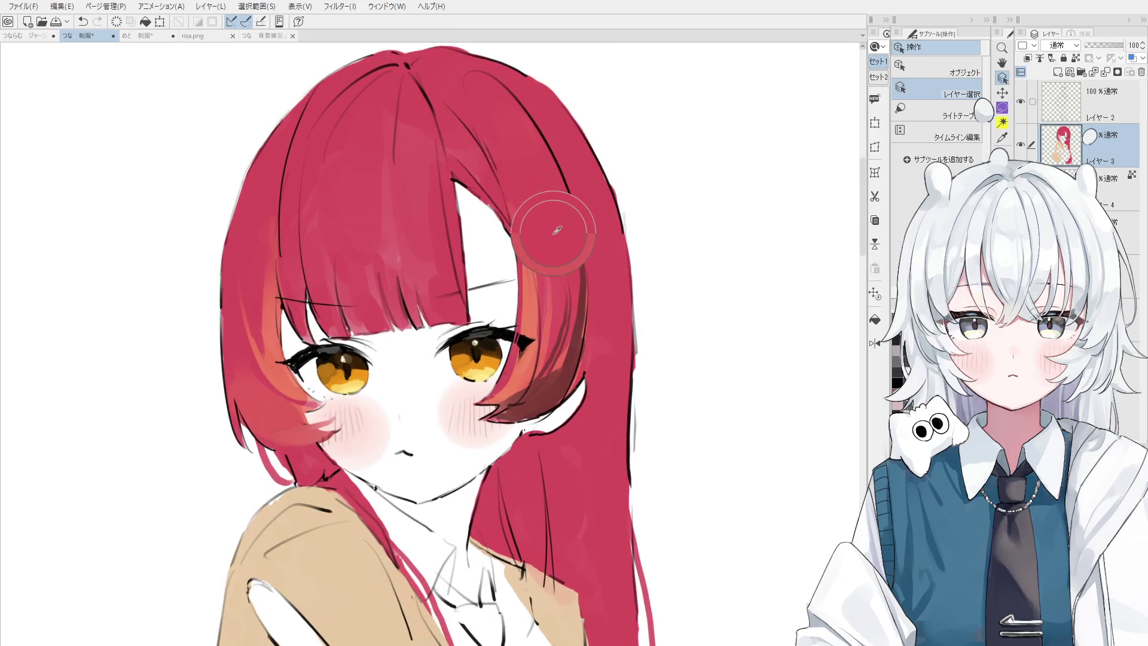
# - Blend the dark red band beside her left eye lighter using a smaller brush
pyautogui.moveTo(582, 259)
pyautogui.mouseDown()
pyautogui.moveTo(553, 371)
pyautogui.moveTo(557, 360)
pyautogui.moveTo(505, 419)
pyautogui.moveTo(574, 334)
pyautogui.moveTo(565, 308)
pyautogui.moveTo(556, 347)
pyautogui.mouseUp()
pyautogui.hotkey('ctrl', 'z')
pyautogui.hotkey('ctrl', 'z')
pyautogui.hotkey('ctrl', 'y')
pyautogui.scroll(-1, 545, 326)
pyautogui.press('[')
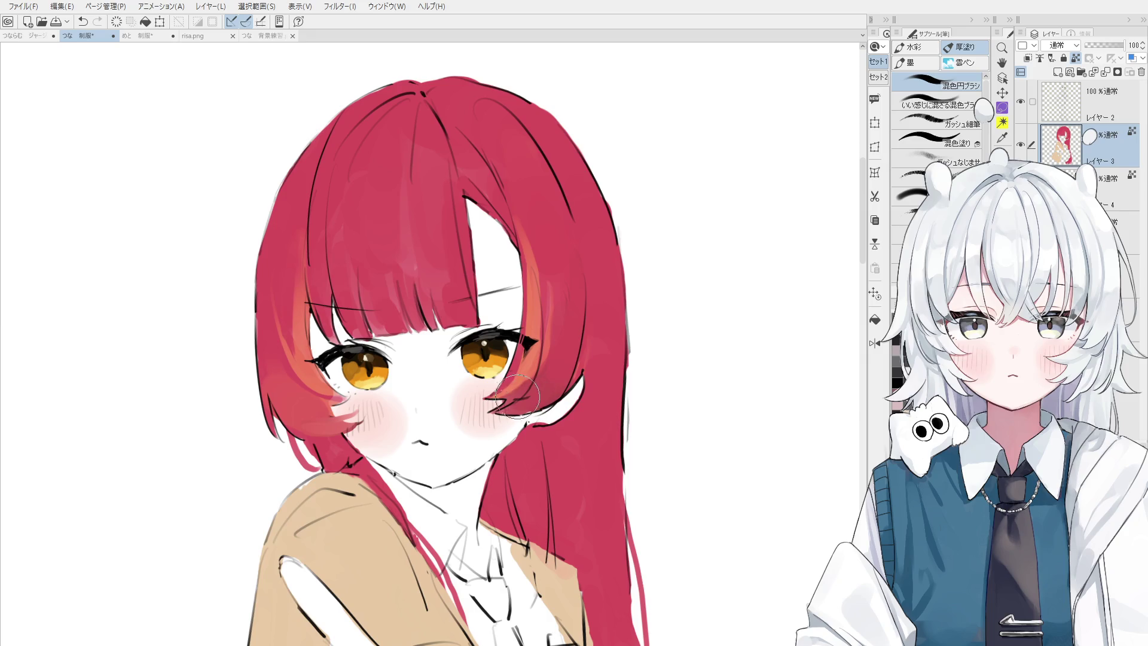
pyautogui.moveTo(509, 391); pyautogui.dragTo(540, 368)
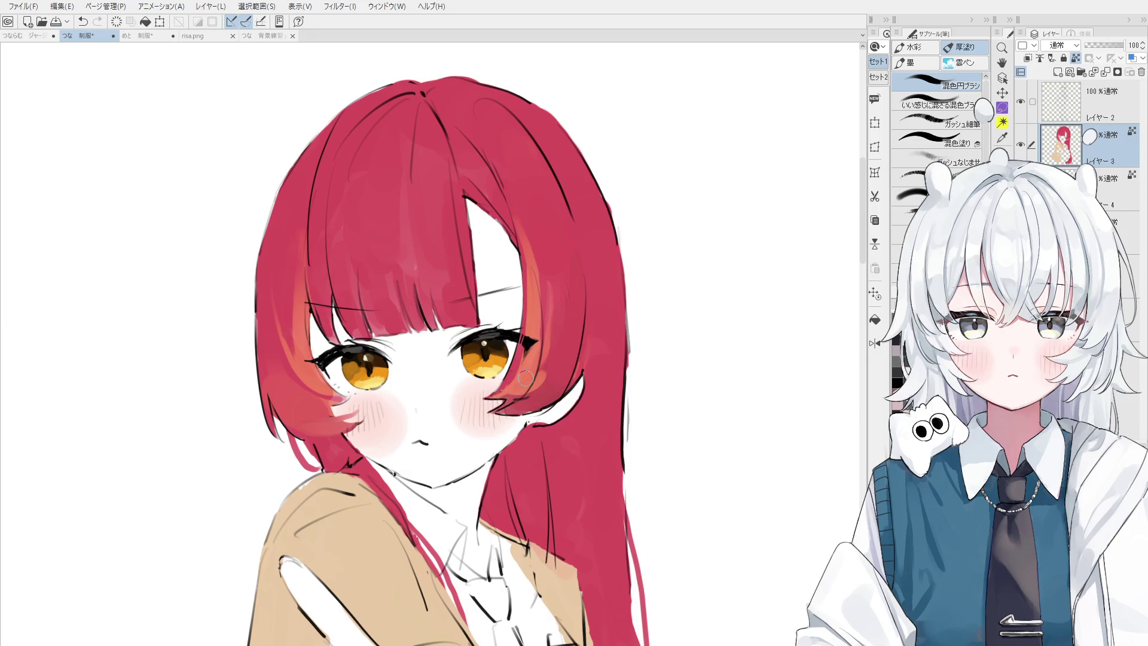
pyautogui.keyDown('alt'); pyautogui.click(96, 473); pyautogui.keyUp('alt')
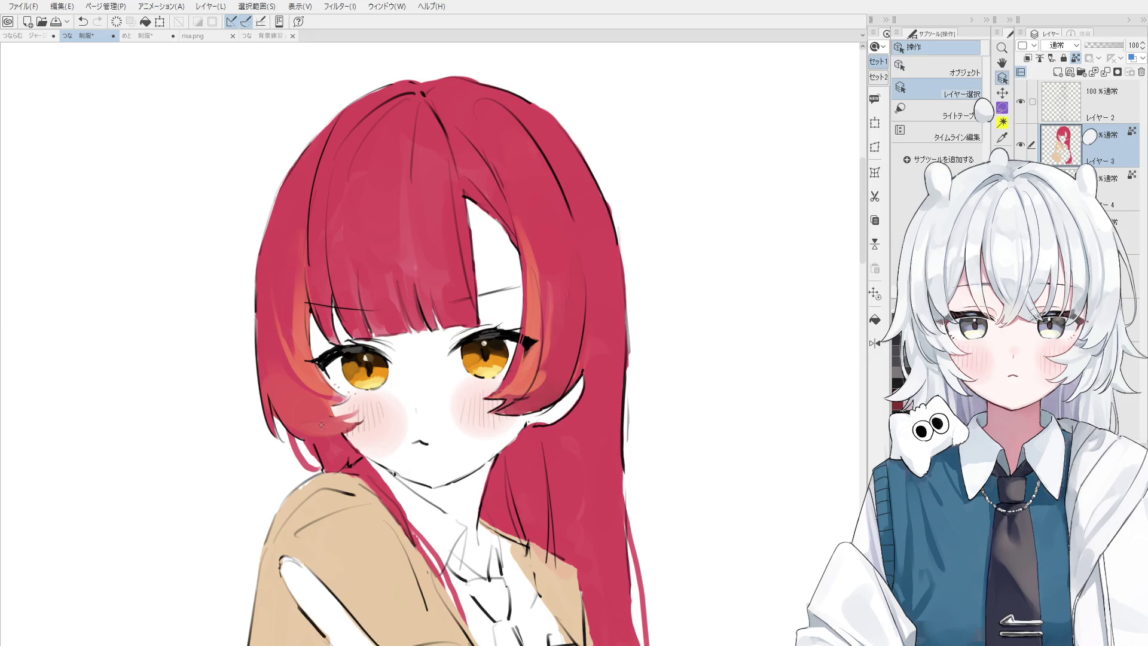
# - Zoom out to view the whole figure down to her feet
pyautogui.moveTo(347, 413); pyautogui.dragTo(446, 418)
pyautogui.hotkey('ctrl', '-')
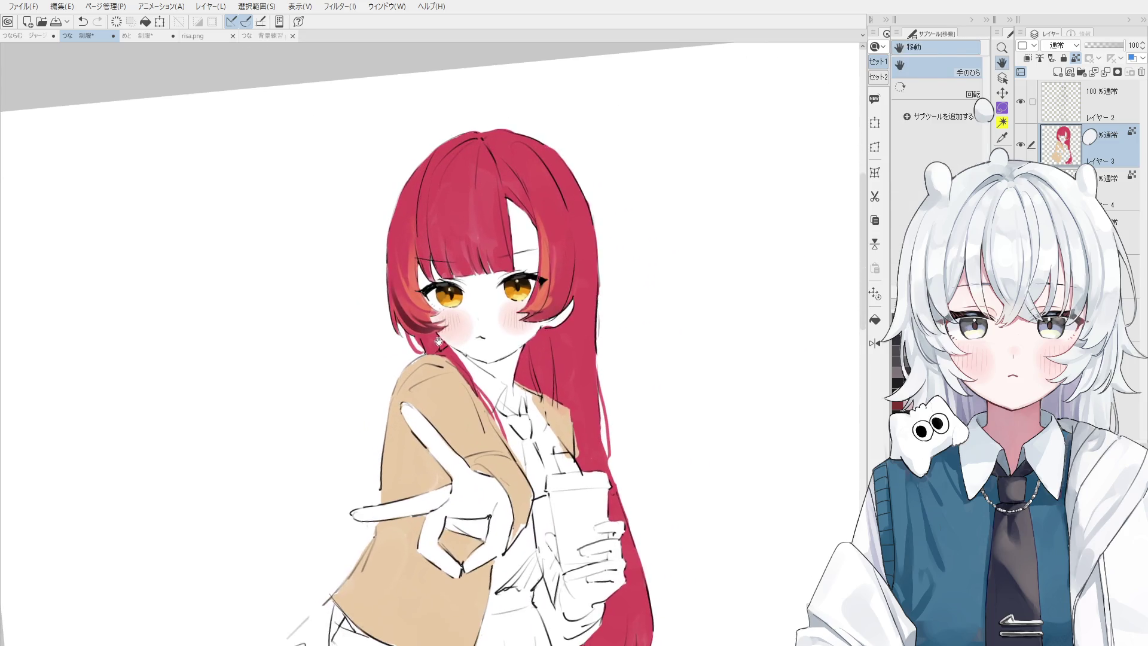
pyautogui.hotkey('ctrl', '-')
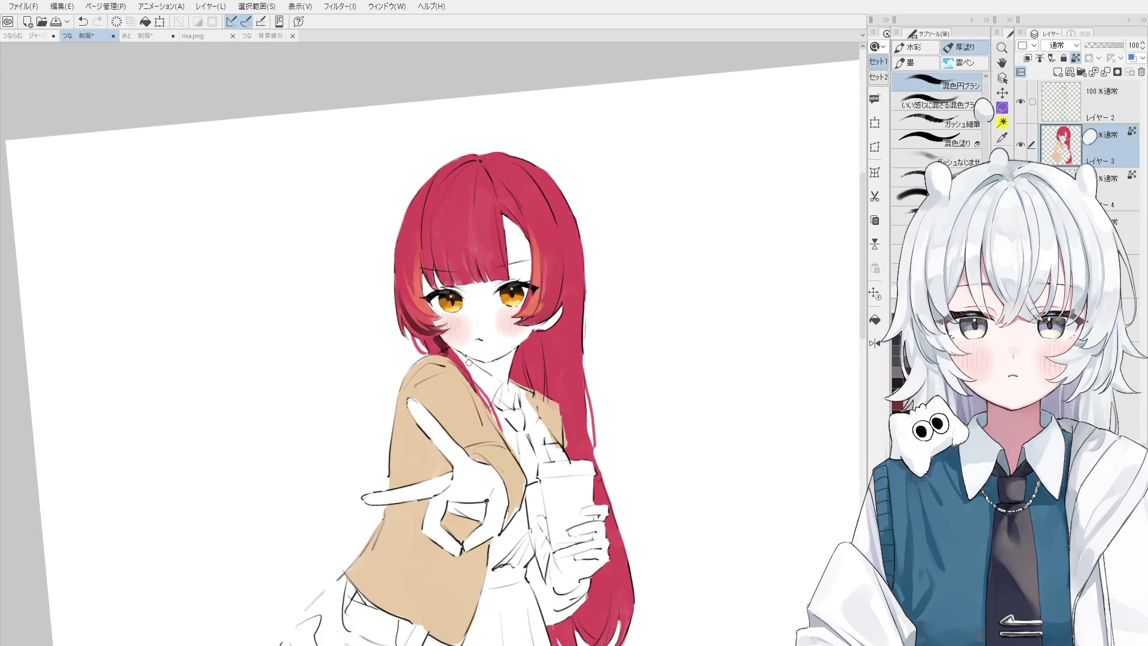
pyautogui.hotkey('ctrl', '-')
pyautogui.moveTo(556, 526); pyautogui.dragTo(556, 323)
pyautogui.hotkey('ctrl', '-')
pyautogui.scroll(1, 555, 329)
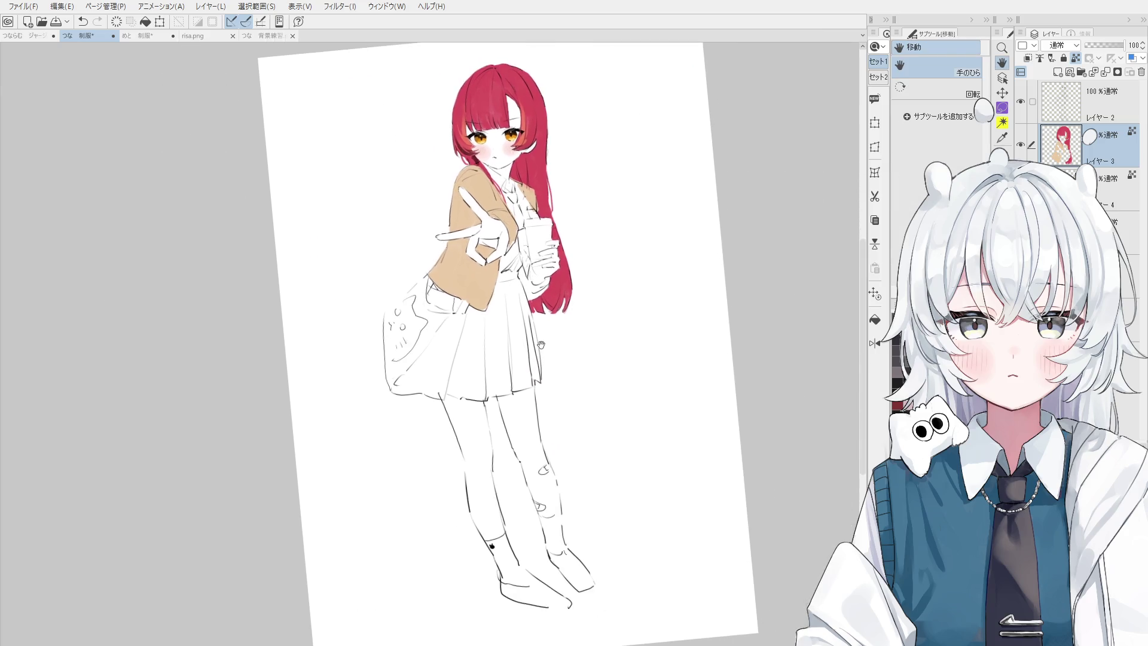
pyautogui.scroll(1, 531, 353)
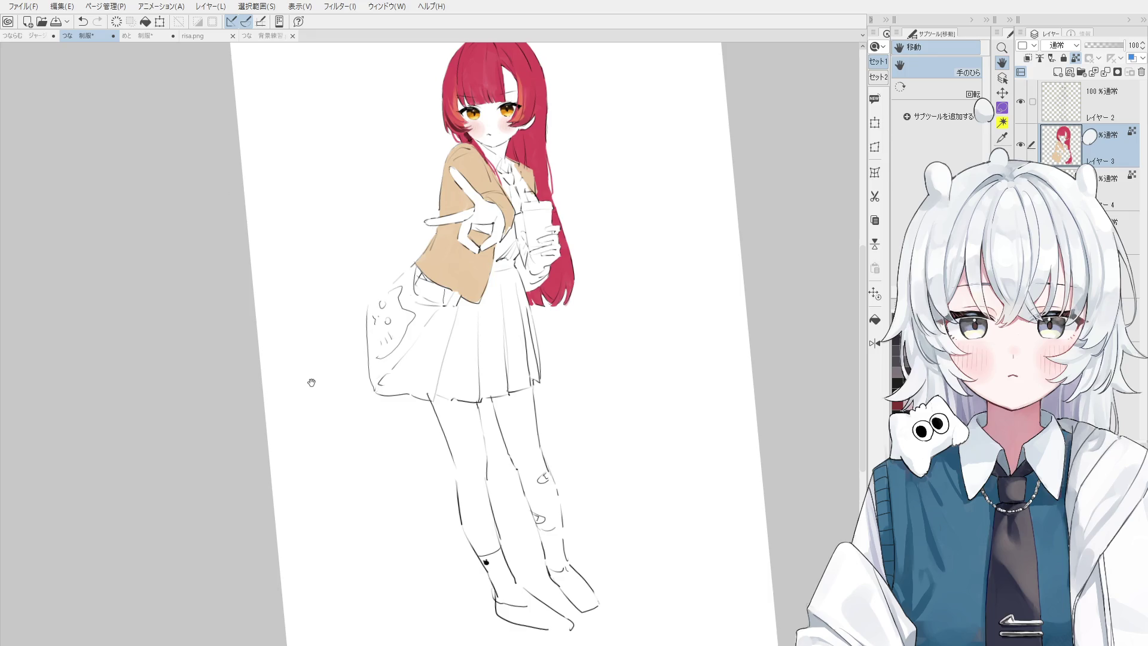
pyautogui.moveTo(410, 454); pyautogui.dragTo(429, 534)
pyautogui.press('o')
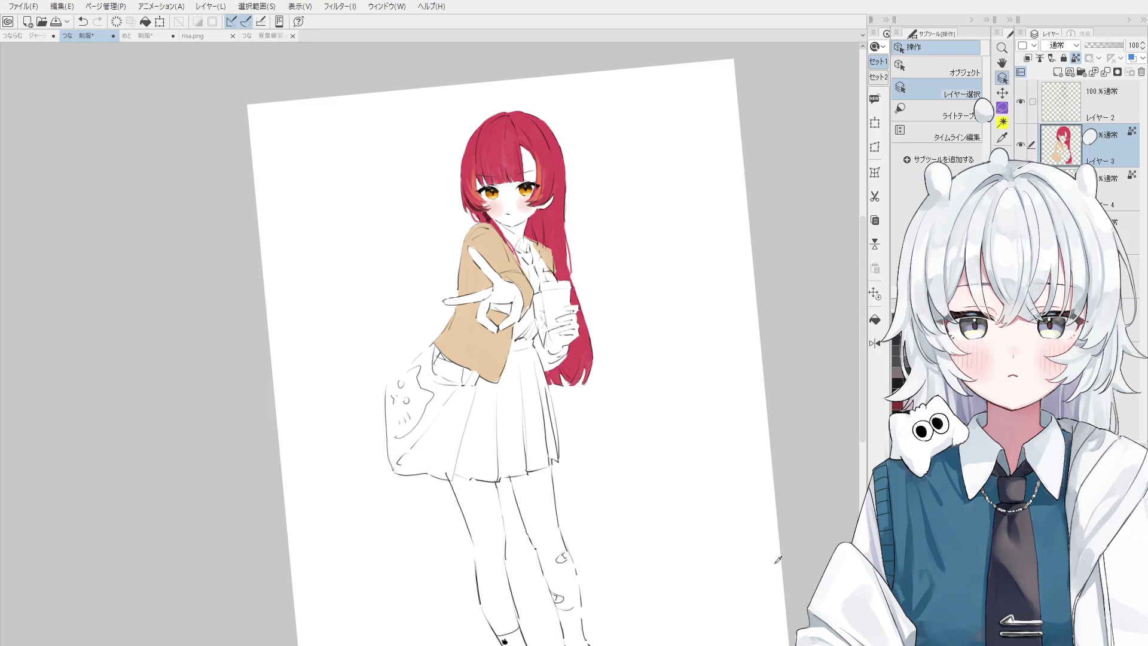
pyautogui.scroll(-1, 332, 616)
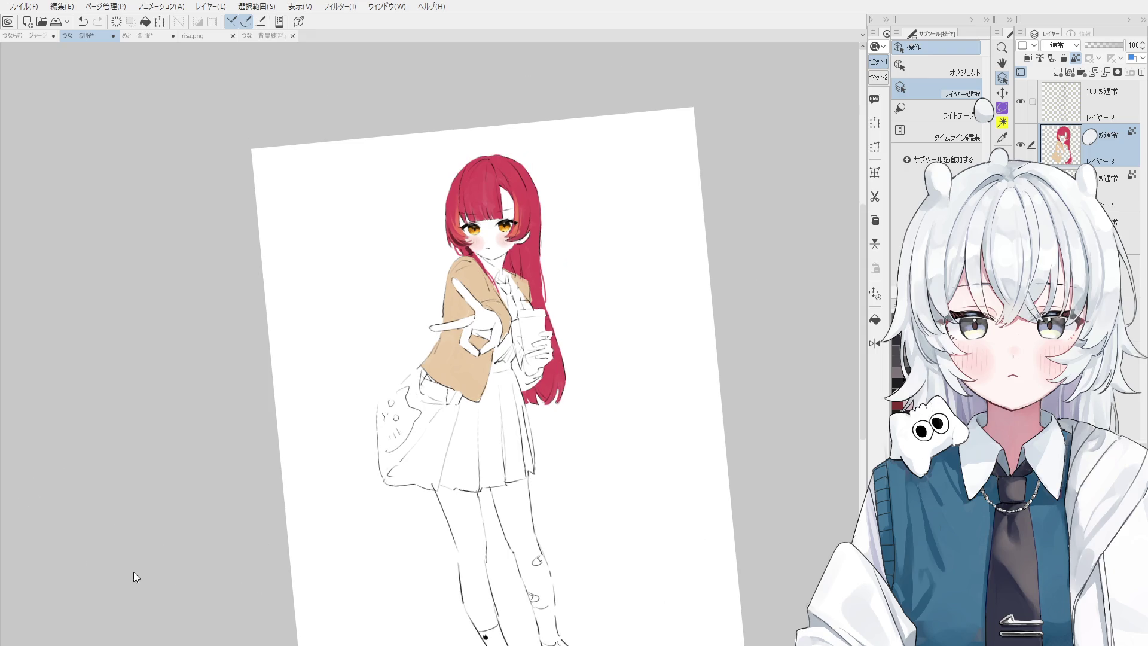
pyautogui.press('h')
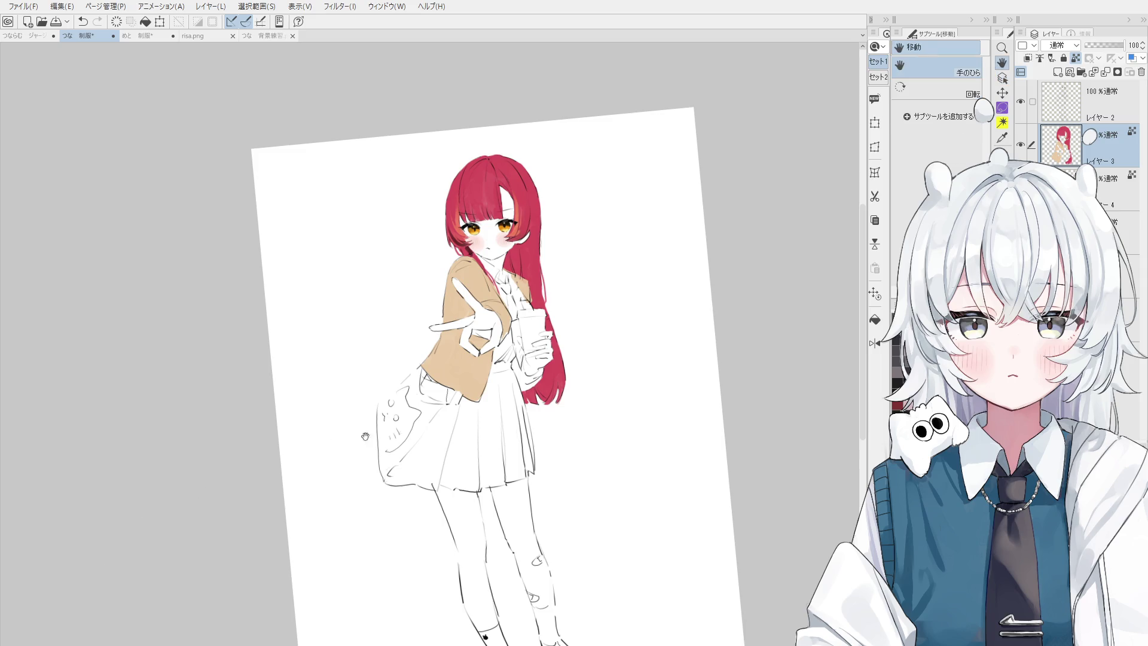
pyautogui.moveTo(343, 440); pyautogui.dragTo(401, 449)
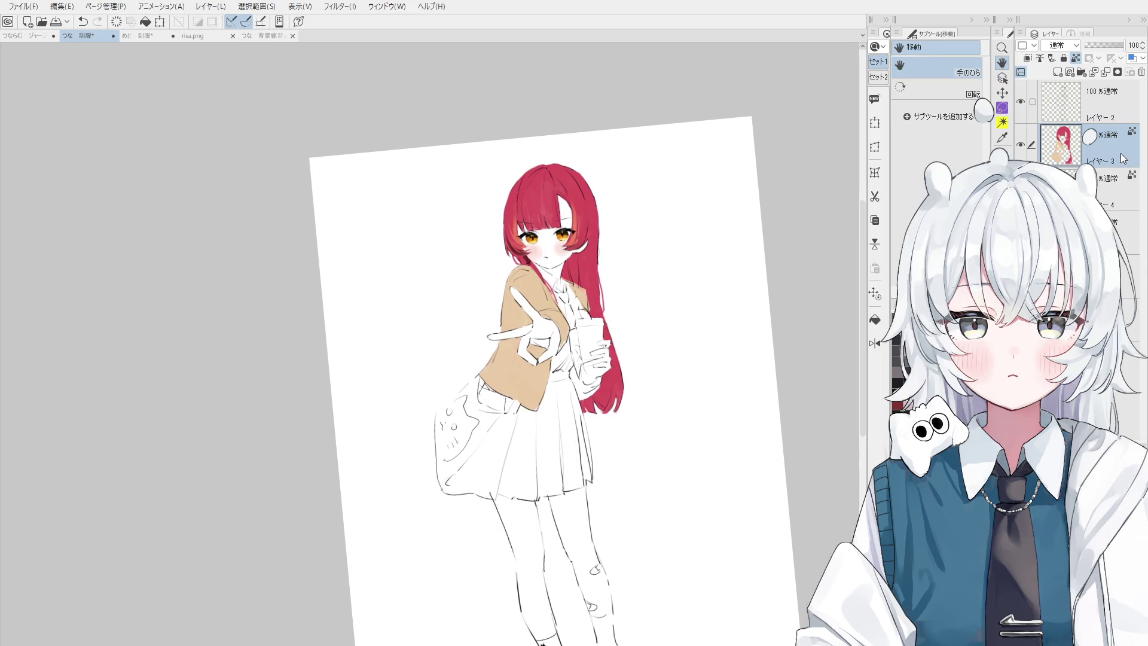
pyautogui.click(1056, 73)
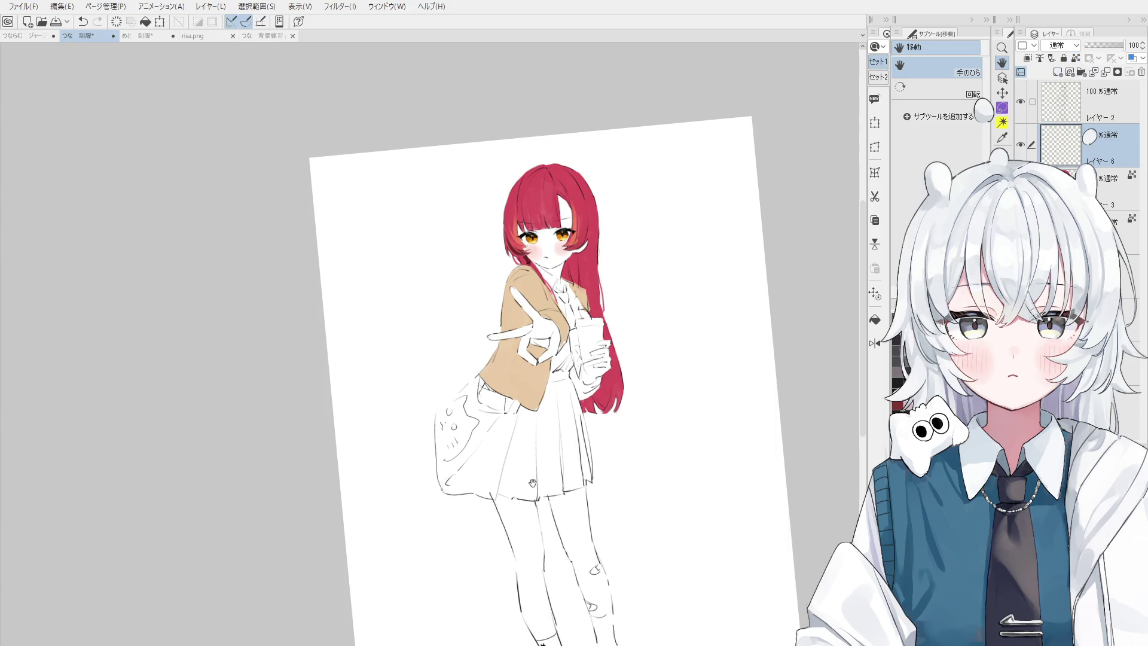
# - Paint the lower part of the shoulder bag dark brown, redoing several strokes
pyautogui.press('b')
pyautogui.moveTo(523, 373); pyautogui.dragTo(499, 443)
pyautogui.hotkey('ctrl', 'z')
pyautogui.hotkey('ctrl', 'z')
pyautogui.moveTo(520, 369)
pyautogui.mouseDown()
pyautogui.moveTo(496, 455)
pyautogui.moveTo(513, 428)
pyautogui.mouseUp()
pyautogui.scroll(-1, 514, 428)
pyautogui.hotkey('ctrl', 'z')
pyautogui.moveTo(517, 374); pyautogui.dragTo(497, 455)
pyautogui.hotkey('ctrl', 'z')
pyautogui.moveTo(518, 377); pyautogui.dragTo(483, 465)
pyautogui.moveTo(497, 444)
pyautogui.mouseDown()
pyautogui.moveTo(463, 479)
pyautogui.moveTo(478, 481)
pyautogui.moveTo(441, 485)
pyautogui.moveTo(433, 413)
pyautogui.mouseUp()
pyautogui.scroll(1, 480, 479)
pyautogui.hotkey('ctrl', 'z')
pyautogui.moveTo(446, 454)
pyautogui.mouseDown()
pyautogui.moveTo(437, 478)
pyautogui.moveTo(433, 409)
pyautogui.moveTo(440, 485)
pyautogui.moveTo(492, 492)
pyautogui.moveTo(508, 418)
pyautogui.moveTo(452, 462)
pyautogui.moveTo(439, 400)
pyautogui.moveTo(478, 361)
pyautogui.mouseUp()
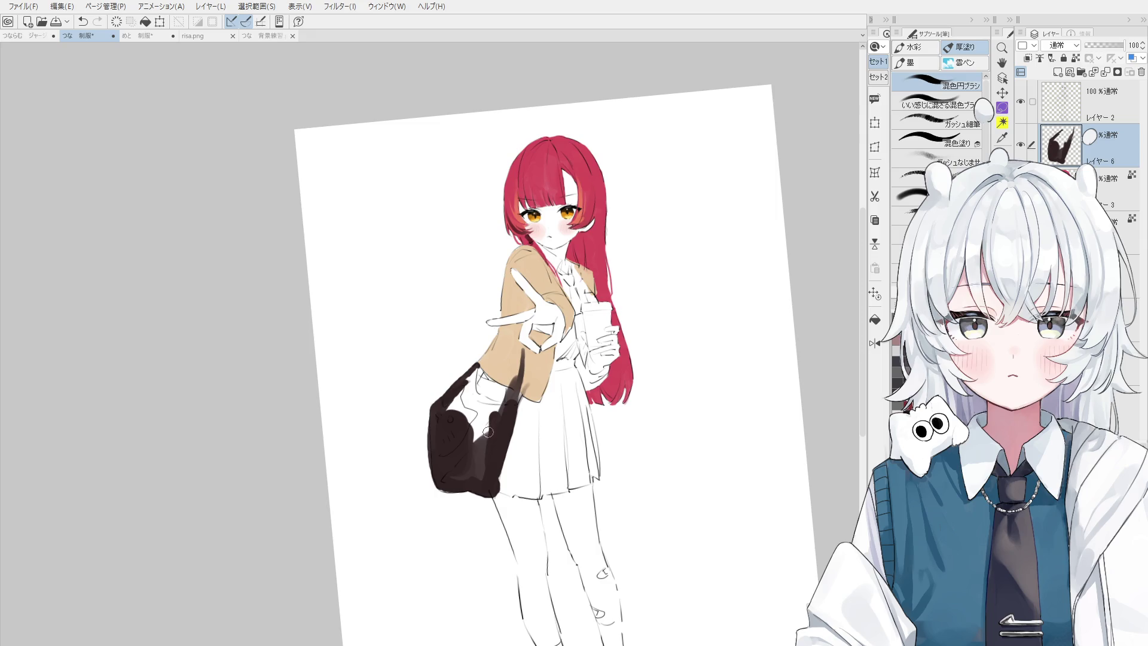
# - Paint the bag interior near the strap and fill the pale gap at its top
pyautogui.scroll(2, 489, 429)
pyautogui.moveTo(464, 451)
pyautogui.mouseDown()
pyautogui.moveTo(466, 423)
pyautogui.moveTo(446, 388)
pyautogui.moveTo(463, 377)
pyautogui.moveTo(472, 413)
pyautogui.moveTo(469, 347)
pyautogui.moveTo(479, 454)
pyautogui.moveTo(491, 387)
pyautogui.moveTo(483, 345)
pyautogui.mouseUp()
pyautogui.press('e')
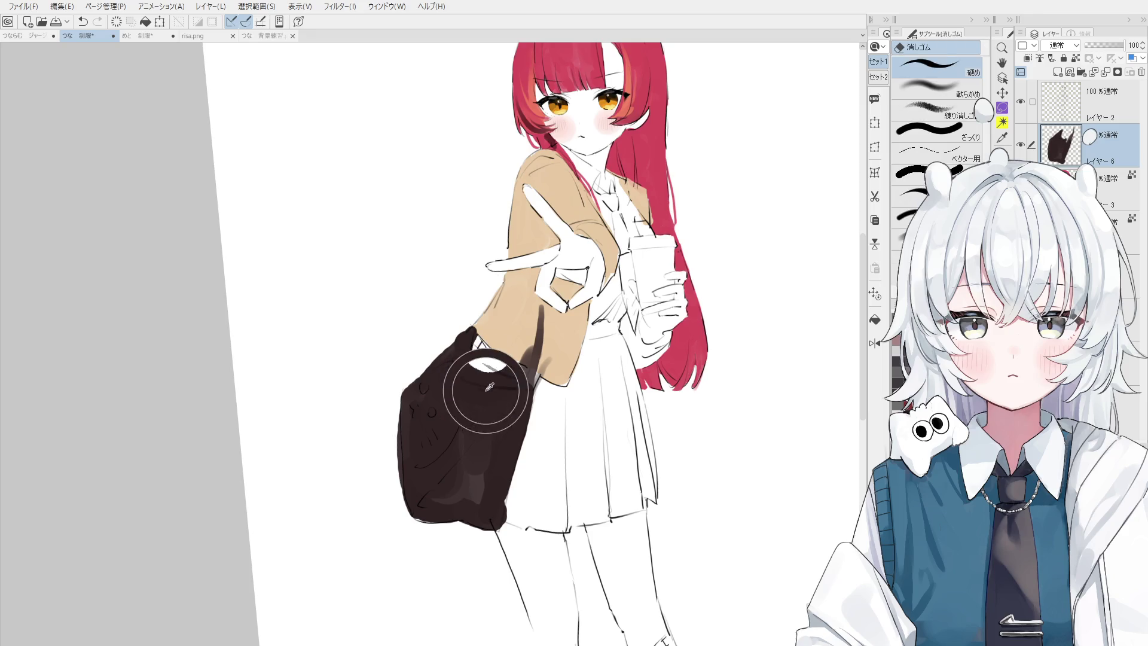
pyautogui.hotkey('ctrl', 'z')
pyautogui.press('b')
pyautogui.moveTo(474, 402)
pyautogui.mouseDown()
pyautogui.moveTo(538, 359)
pyautogui.moveTo(515, 380)
pyautogui.moveTo(545, 332)
pyautogui.moveTo(537, 311)
pyautogui.moveTo(535, 361)
pyautogui.mouseUp()
# - Mirror the canvas view horizontally to check the painted bag
pyautogui.press('e')
pyautogui.scroll(-1, 542, 332)
pyautogui.scroll(-1, 541, 350)
pyautogui.hotkey('ctrl', 'h')
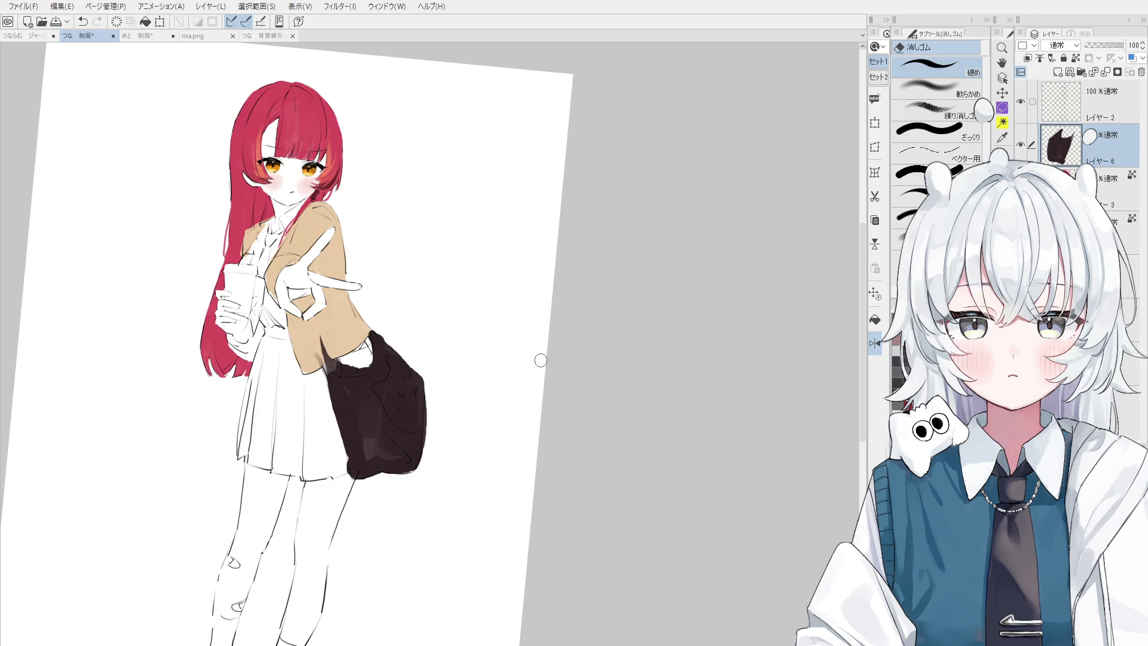
pyautogui.press('h')
pyautogui.moveTo(468, 404); pyautogui.dragTo(556, 428)
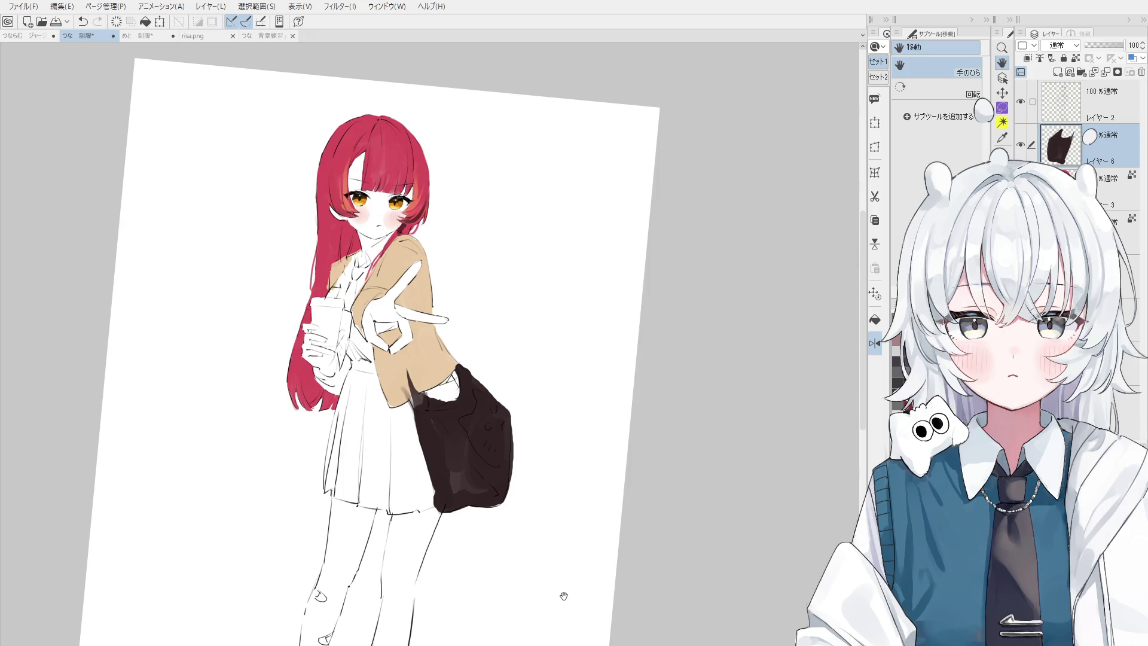
# - Restore the normal view and try drawing the strap on the bag layer, undoing the attempts
pyautogui.press('o')
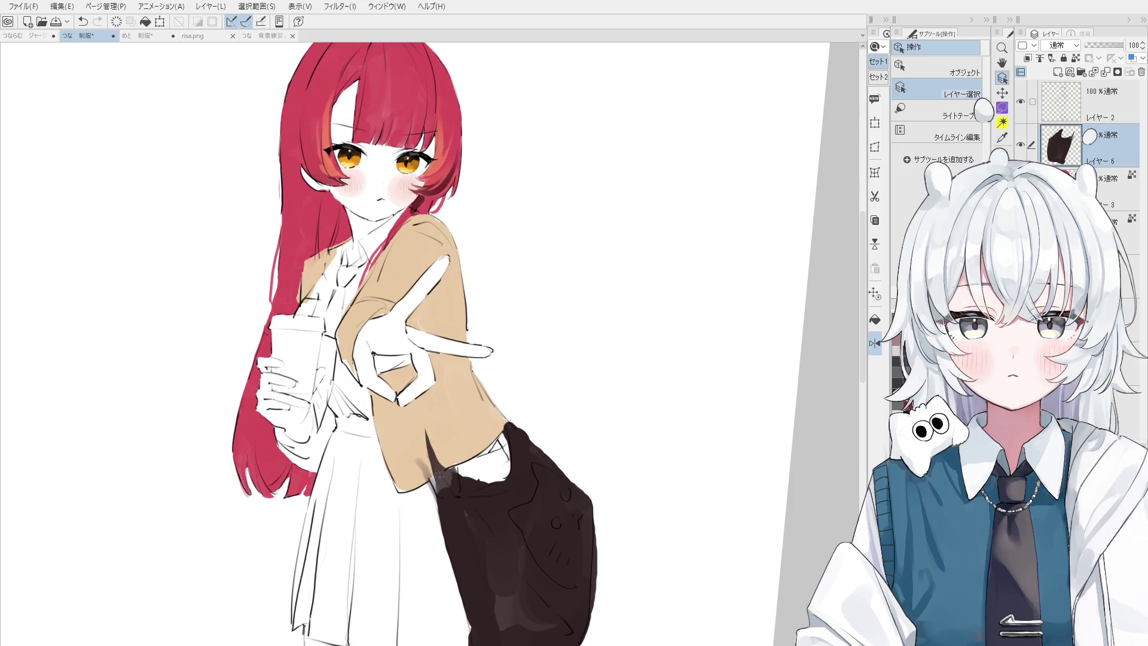
pyautogui.press('h')
pyautogui.press('b')
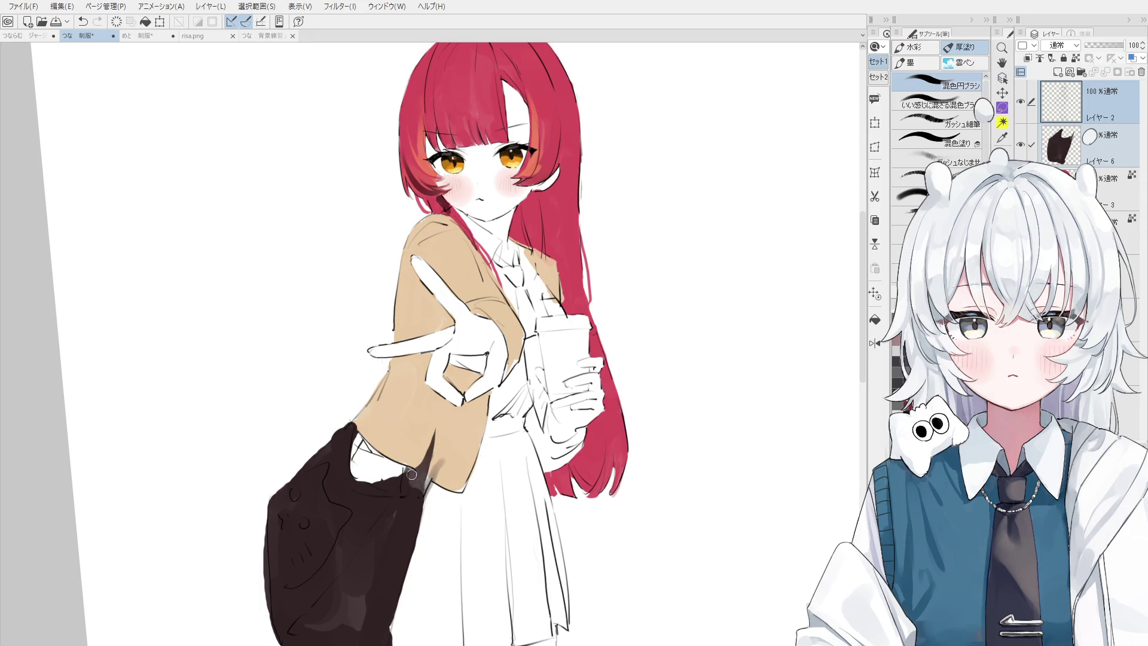
pyautogui.keyDown('ctrl'); pyautogui.keyDown('shift'); pyautogui.click(413, 472); pyautogui.keyUp('shift'); pyautogui.keyUp('ctrl')
pyautogui.moveTo(425, 485)
pyautogui.mouseDown()
pyautogui.moveTo(448, 402)
pyautogui.moveTo(425, 484)
pyautogui.mouseUp()
pyautogui.hotkey('ctrl', 'z')
pyautogui.hotkey('ctrl', 'z')
pyautogui.moveTo(449, 413)
pyautogui.mouseDown()
pyautogui.moveTo(426, 478)
pyautogui.moveTo(450, 425)
pyautogui.moveTo(426, 479)
pyautogui.moveTo(431, 469)
pyautogui.moveTo(428, 484)
pyautogui.moveTo(447, 493)
pyautogui.moveTo(435, 479)
pyautogui.moveTo(426, 487)
pyautogui.mouseUp()
pyautogui.hotkey('ctrl', 'z')
pyautogui.press('e')
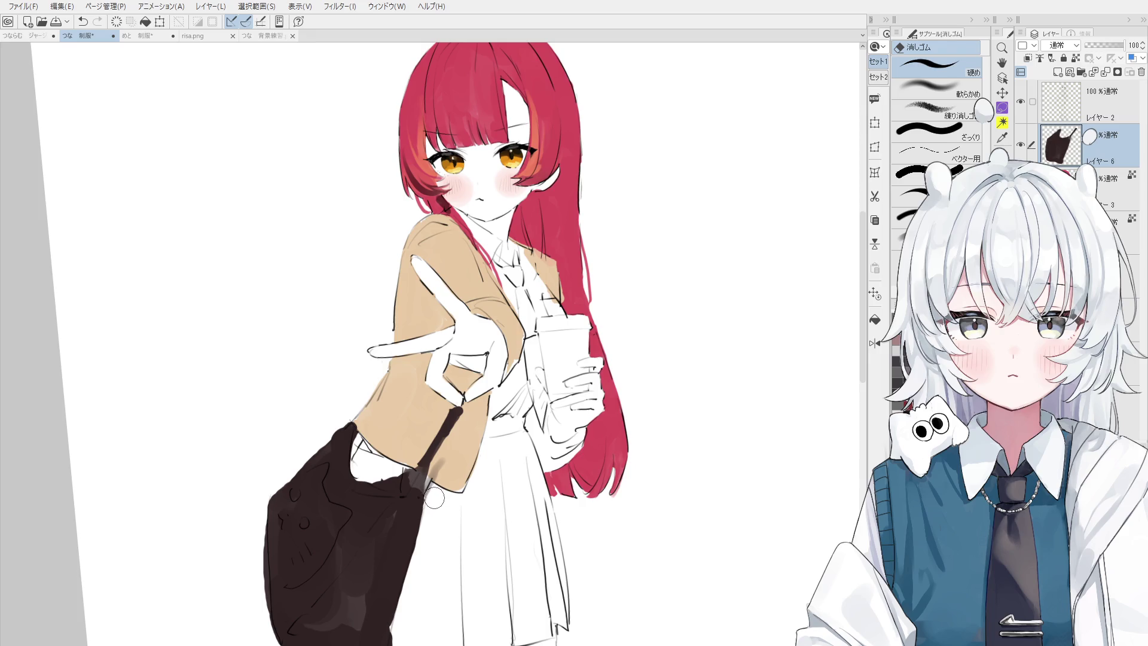
# - Reselect the bag layer from the canvas and paint the strap up toward her hand
pyautogui.press('o')
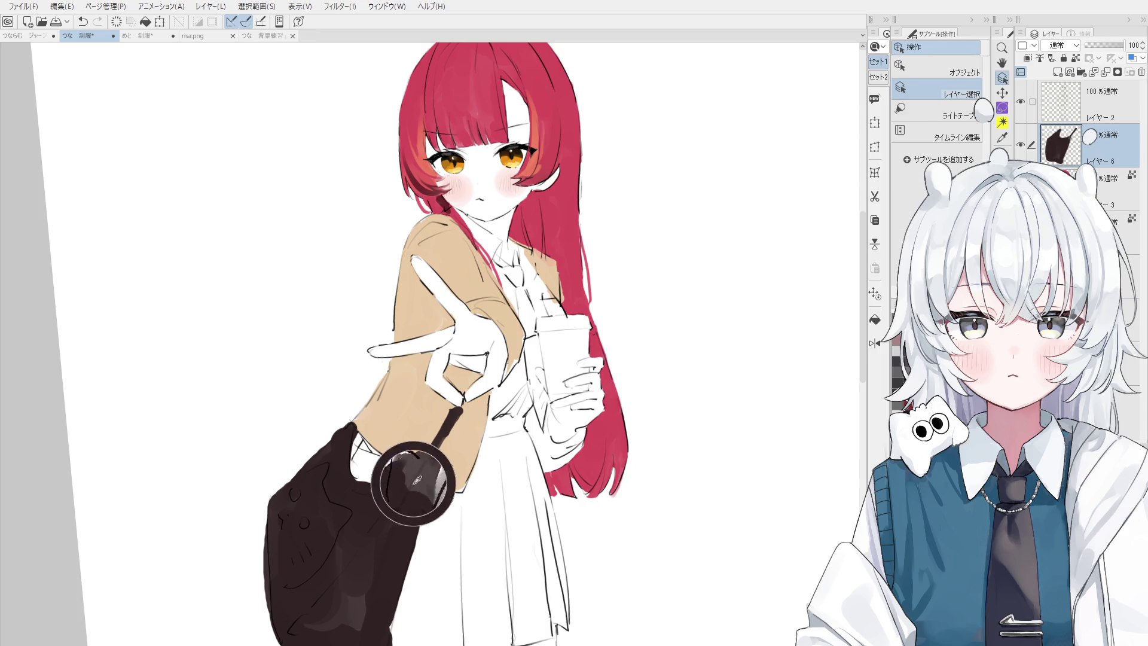
pyautogui.scroll(2, 444, 482)
pyautogui.click(429, 432)
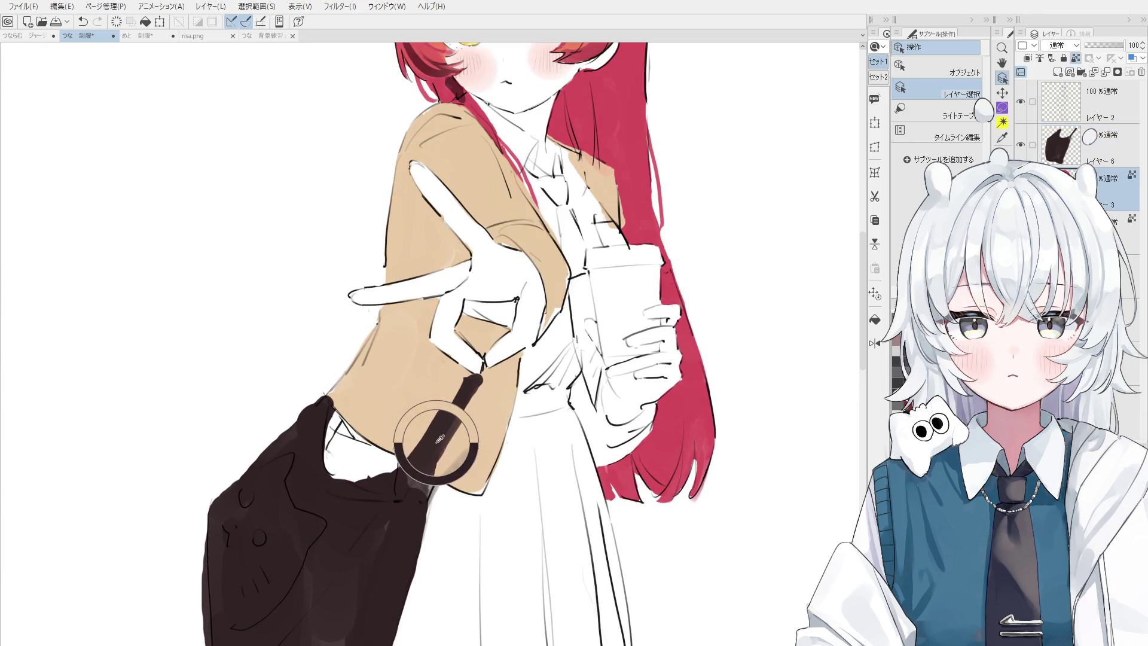
pyautogui.click(423, 449)
pyautogui.press('b')
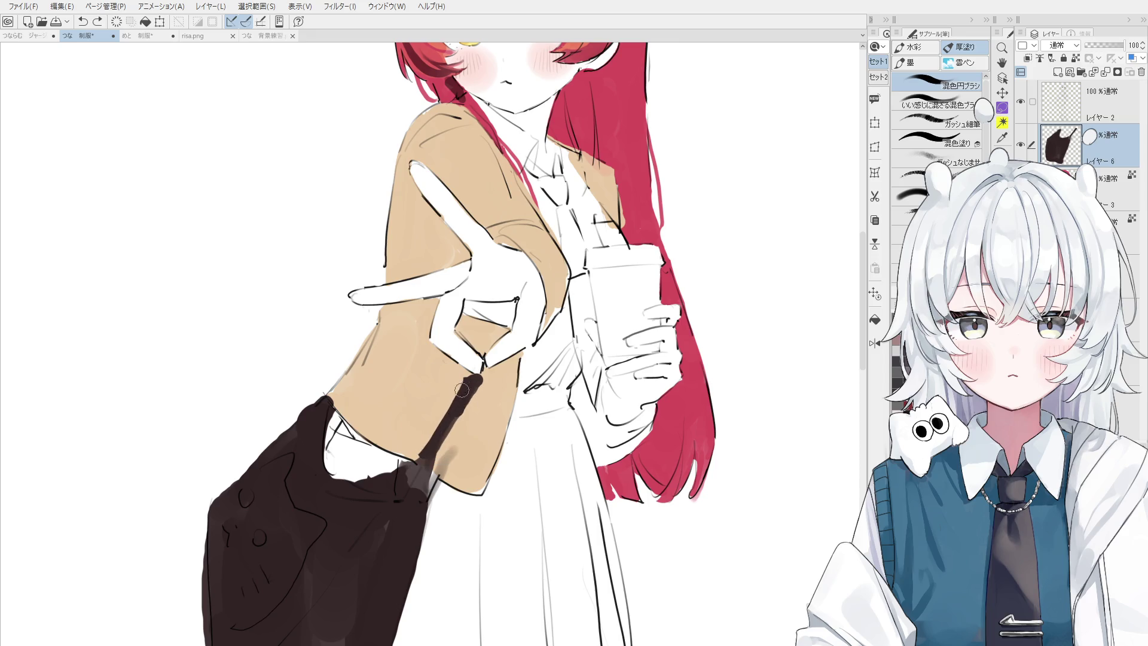
pyautogui.moveTo(466, 391)
pyautogui.mouseDown()
pyautogui.moveTo(418, 472)
pyautogui.moveTo(457, 389)
pyautogui.moveTo(413, 466)
pyautogui.moveTo(442, 441)
pyautogui.moveTo(386, 498)
pyautogui.moveTo(397, 489)
pyautogui.mouseUp()
pyautogui.hotkey('ctrl', 'z')
pyautogui.press('e')
pyautogui.hotkey('alt', ']')
pyautogui.press('space')
pyautogui.moveTo(354, 521); pyautogui.dragTo(414, 447)
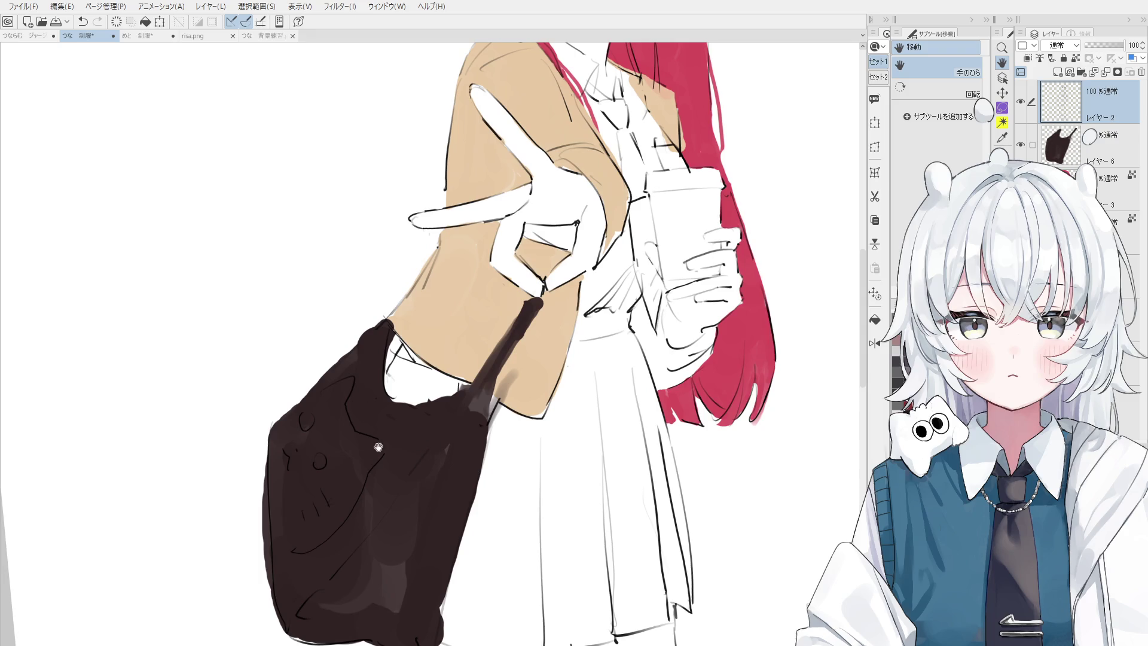
# - Undo the accidental bag strokes and erase the short stray line on Layer 2
pyautogui.scroll(3, 370, 445)
pyautogui.keyDown('ctrl'); pyautogui.keyDown('shift'); pyautogui.click(346, 424); pyautogui.keyUp('shift'); pyautogui.keyUp('ctrl')
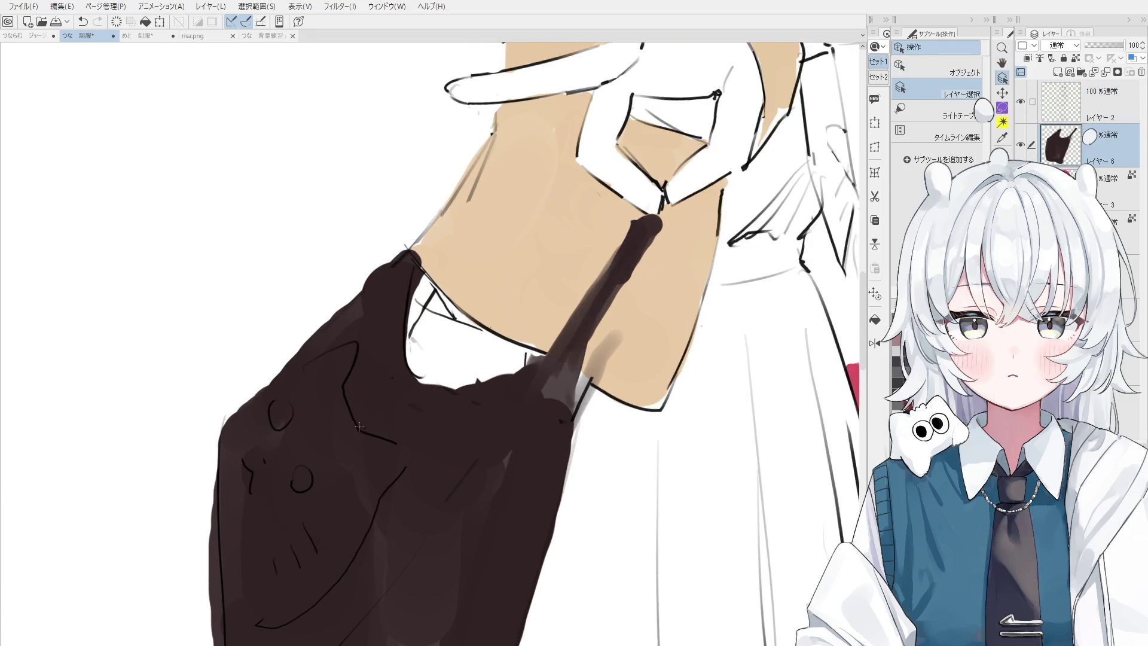
pyautogui.moveTo(402, 454)
pyautogui.mouseDown()
pyautogui.moveTo(410, 441)
pyautogui.moveTo(367, 426)
pyautogui.mouseUp()
pyautogui.hotkey('ctrl', 'z')
pyautogui.click(395, 450)
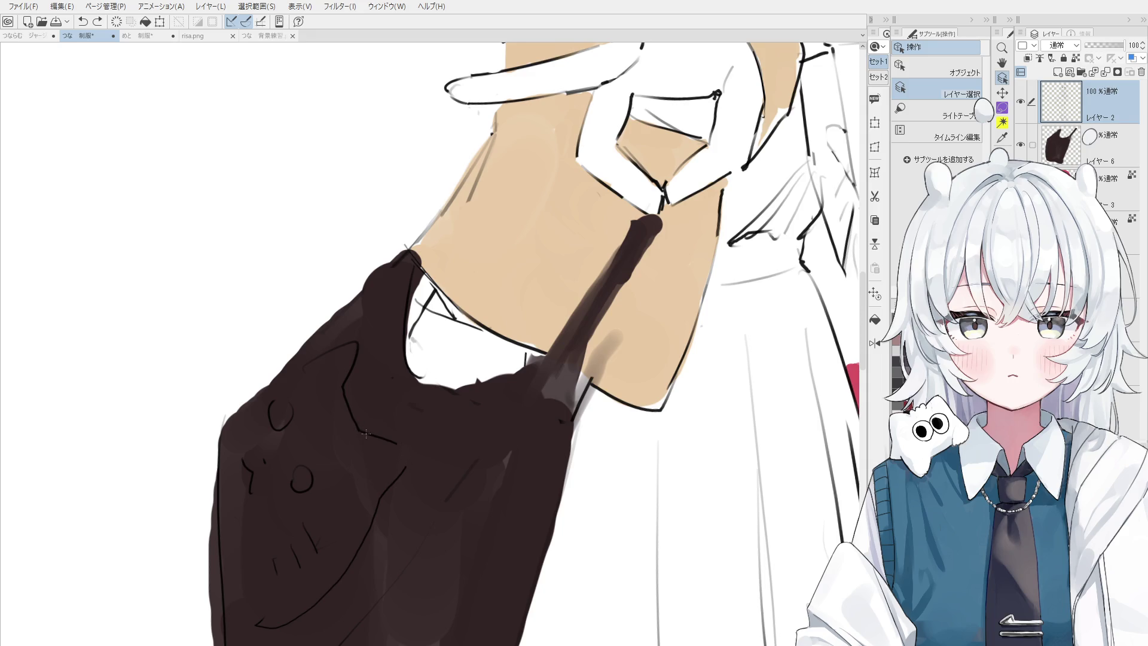
pyautogui.press('e')
pyautogui.moveTo(359, 425)
pyautogui.mouseDown()
pyautogui.moveTo(404, 449)
pyautogui.moveTo(397, 374)
pyautogui.mouseUp()
pyautogui.press('space')
pyautogui.scroll(-2, 406, 434)
pyautogui.hotkey('alt', '[')
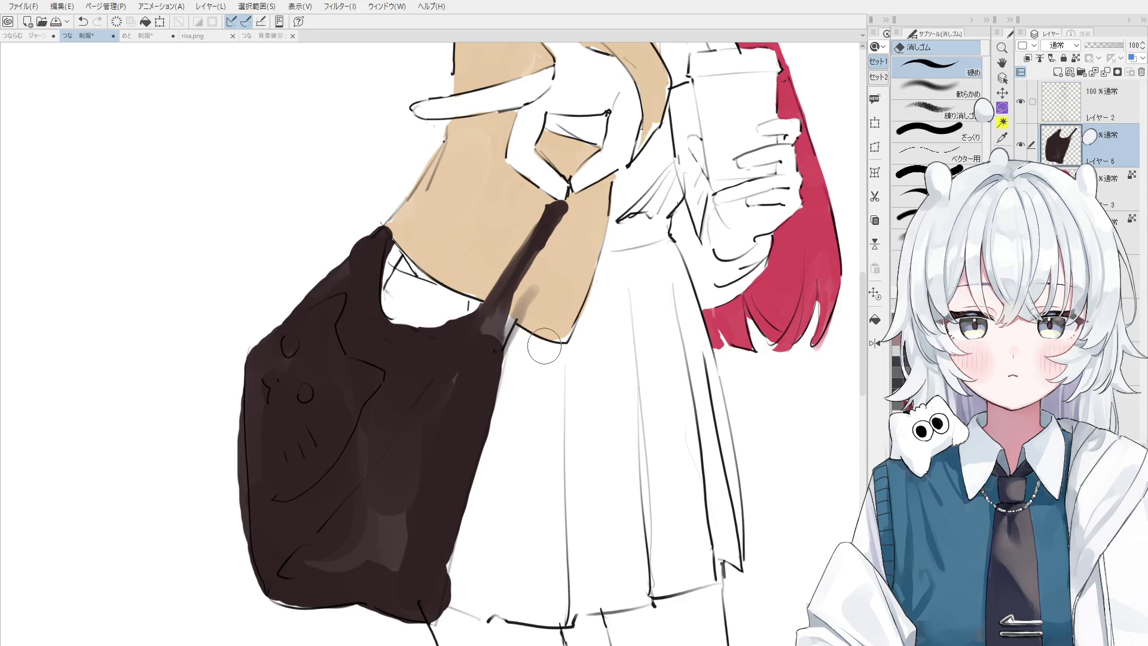
# - On the strap's layer, paint the dark strap upward with the blending brush and trim it with a larger eraser
pyautogui.press('o')
pyautogui.click(498, 299)
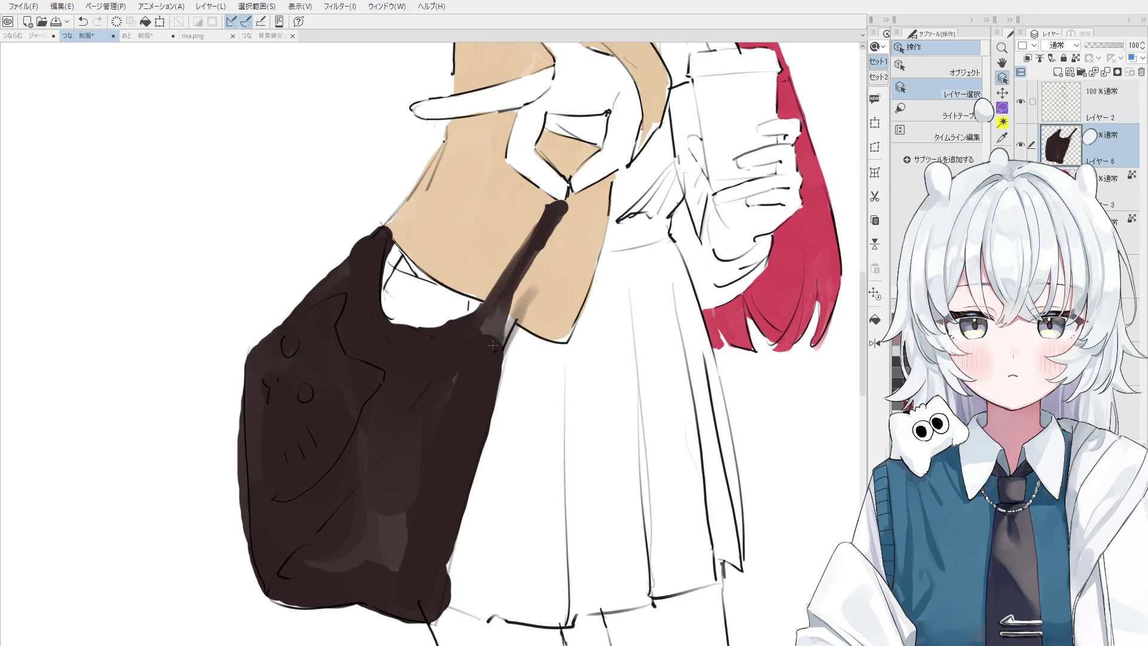
pyautogui.press('b')
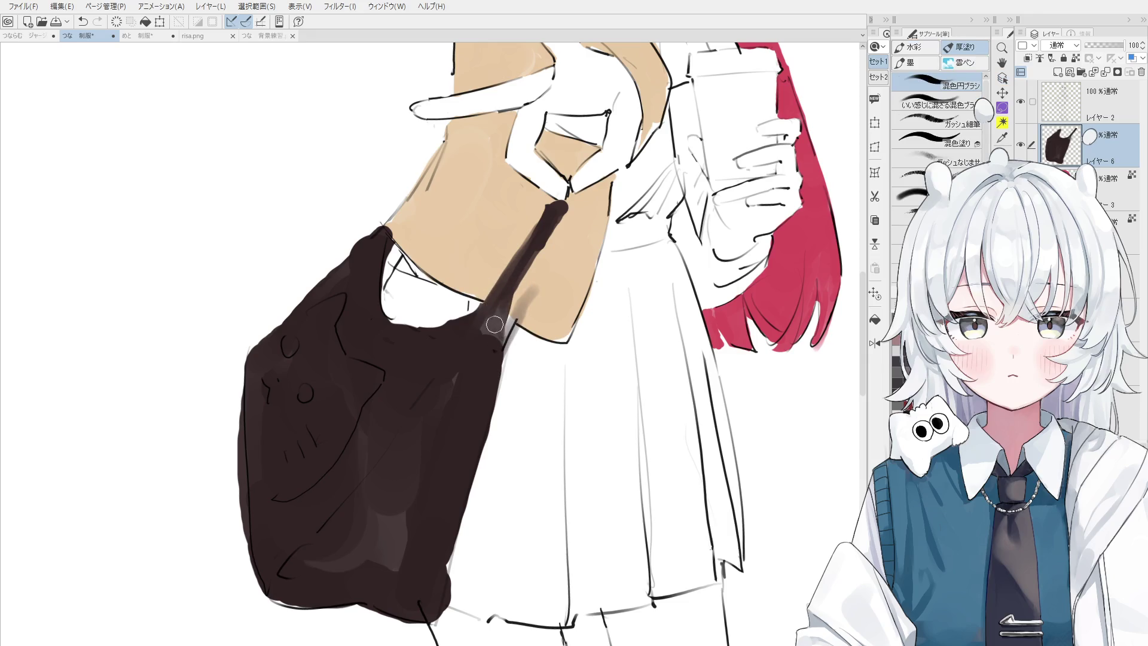
pyautogui.moveTo(472, 325)
pyautogui.mouseDown()
pyautogui.moveTo(459, 363)
pyautogui.moveTo(481, 392)
pyautogui.mouseUp()
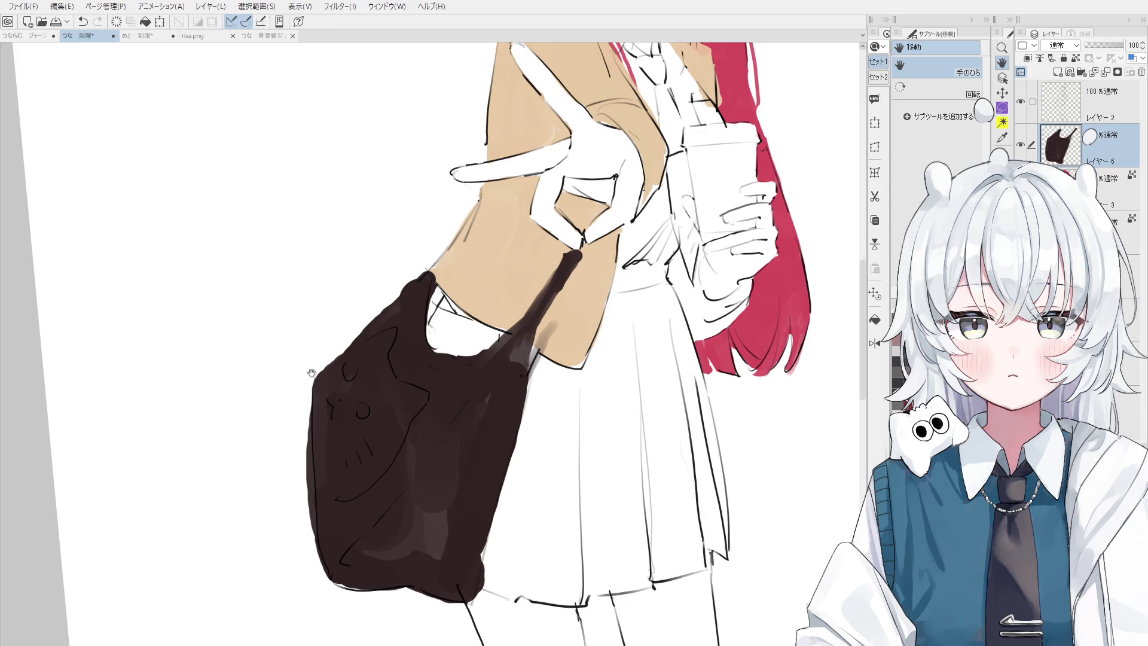
pyautogui.moveTo(425, 263)
pyautogui.mouseDown()
pyautogui.moveTo(438, 322)
pyautogui.moveTo(481, 258)
pyautogui.moveTo(449, 287)
pyautogui.moveTo(472, 248)
pyautogui.moveTo(437, 302)
pyautogui.moveTo(430, 323)
pyautogui.moveTo(454, 325)
pyautogui.moveTo(448, 358)
pyautogui.mouseUp()
pyautogui.press('b')
pyautogui.press('e')
pyautogui.press('b')
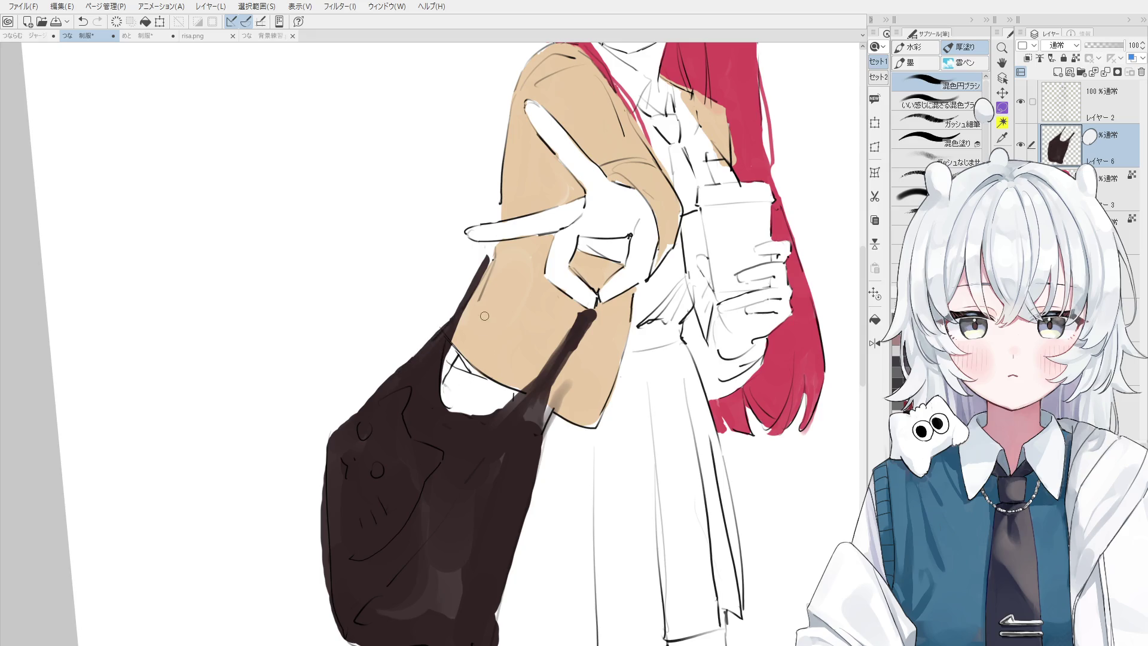
pyautogui.moveTo(489, 290)
pyautogui.mouseDown()
pyautogui.moveTo(476, 265)
pyautogui.moveTo(489, 335)
pyautogui.mouseUp()
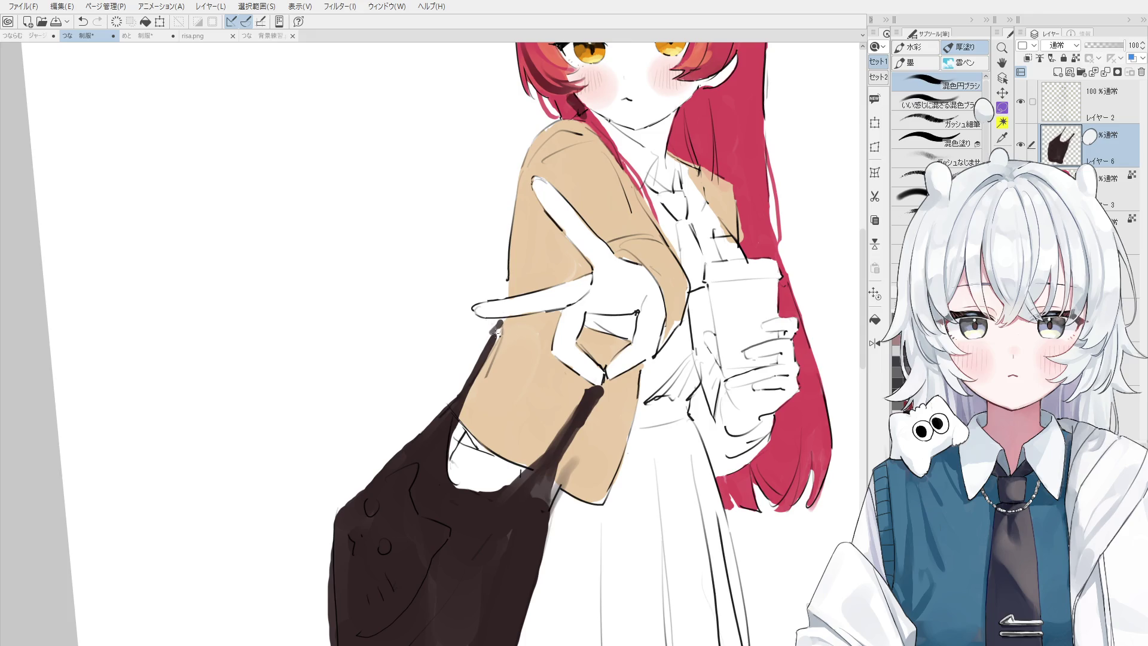
pyautogui.press('e')
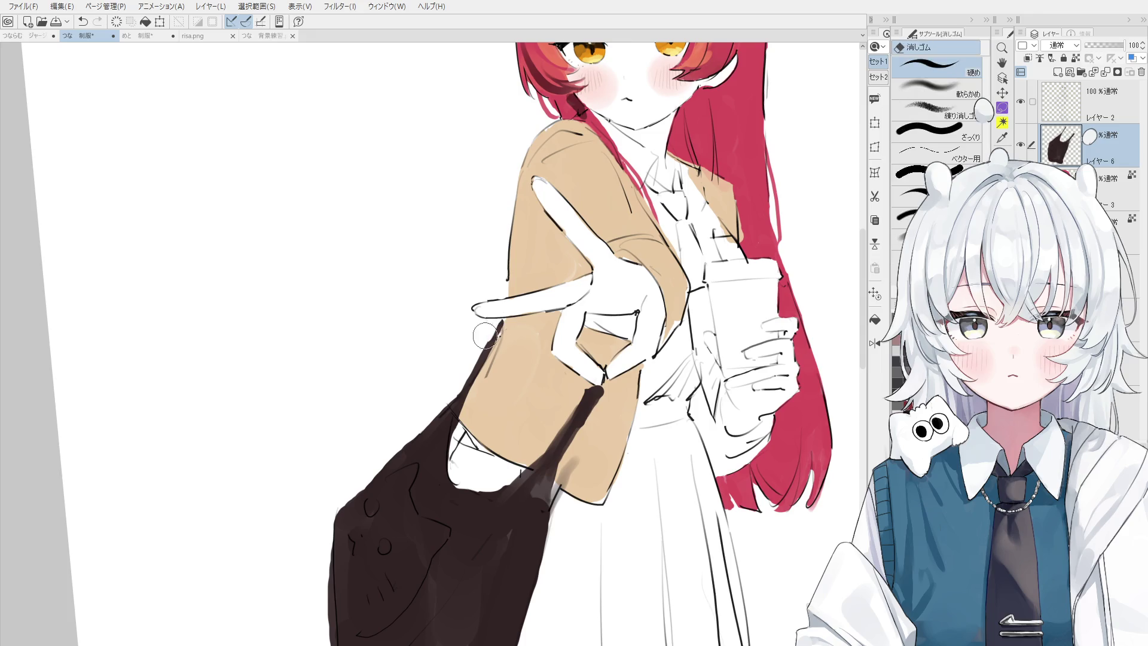
pyautogui.scroll(-2, 482, 315)
pyautogui.scroll(1, 501, 321)
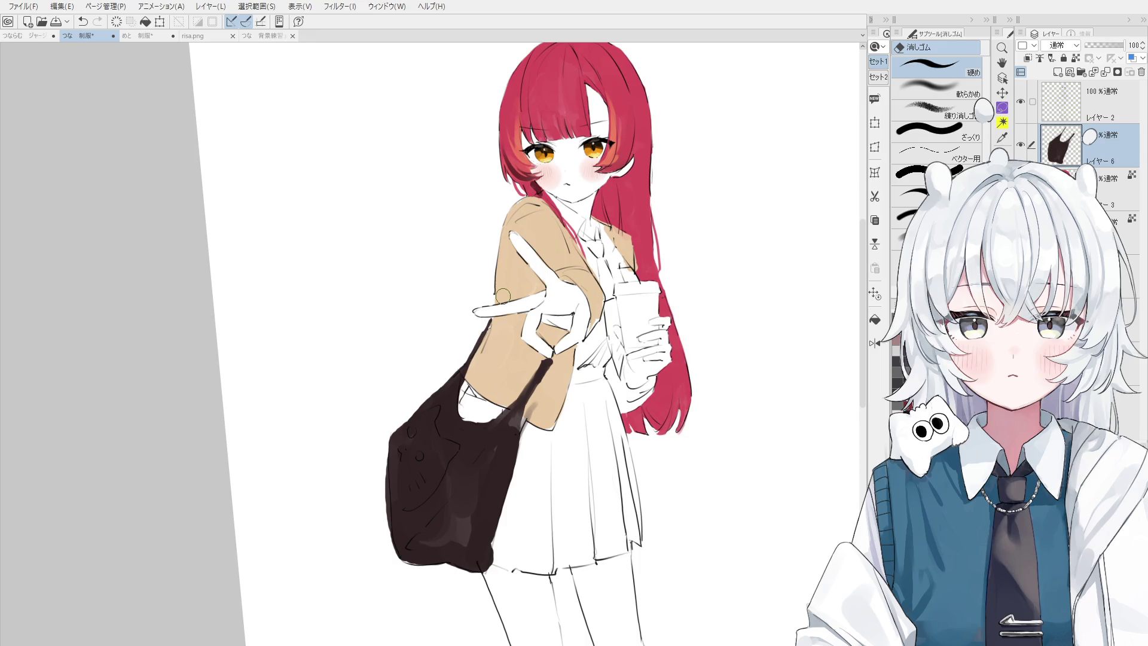
pyautogui.scroll(3, 488, 423)
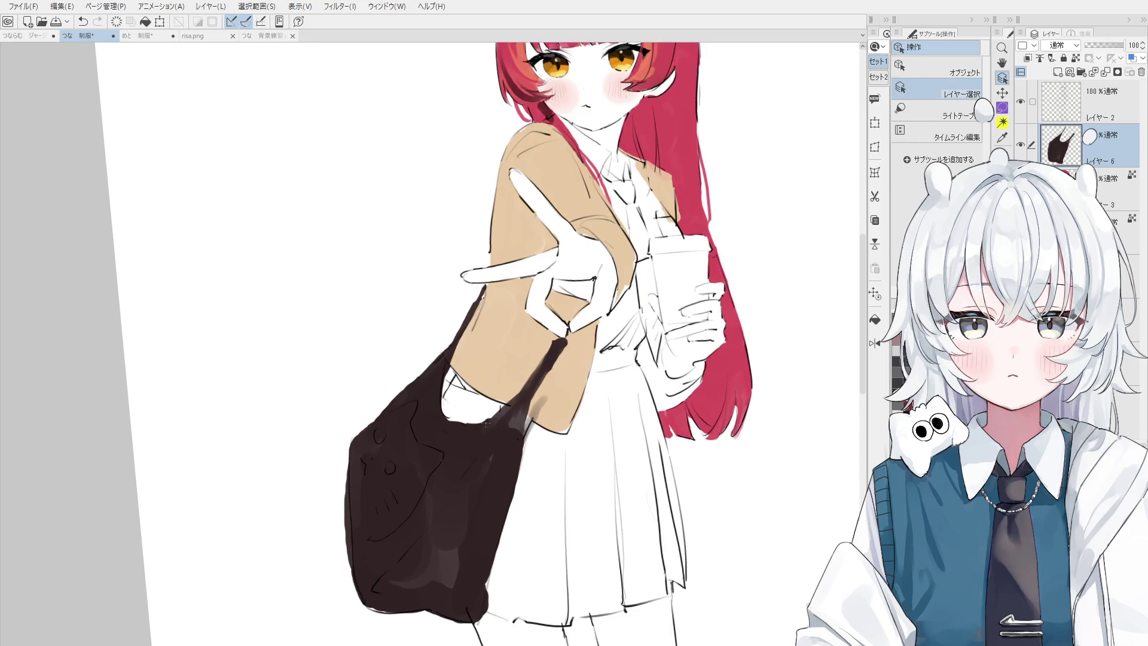
# - Paint the dark strap from the girl's hand down to the bag and trim its edges
pyautogui.press('b')
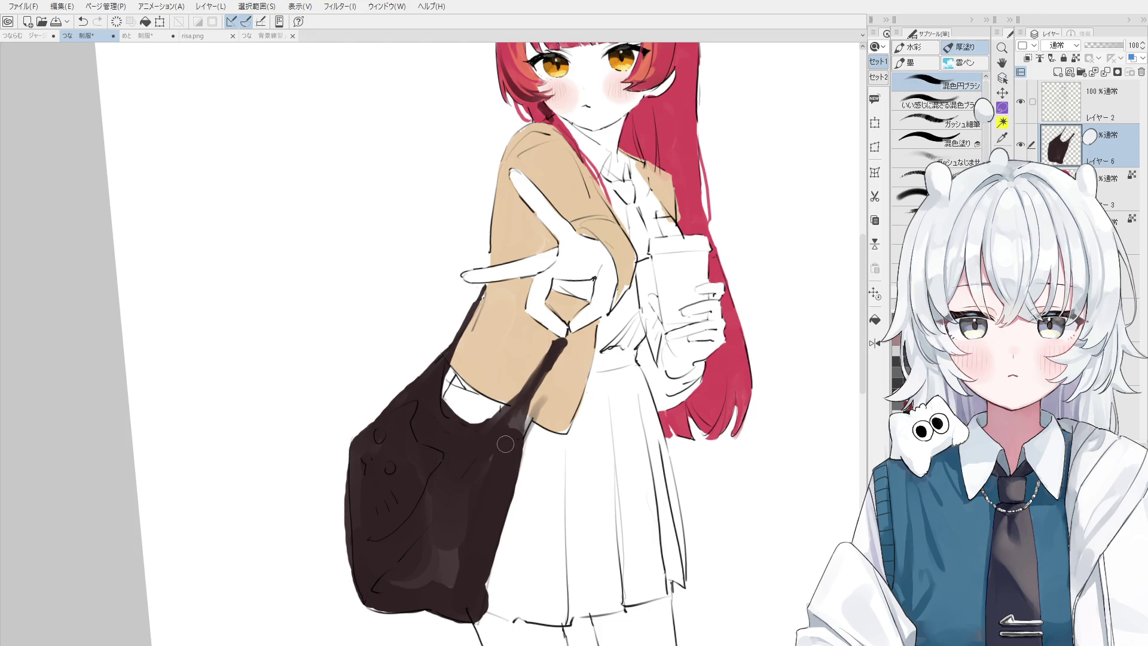
pyautogui.press('e')
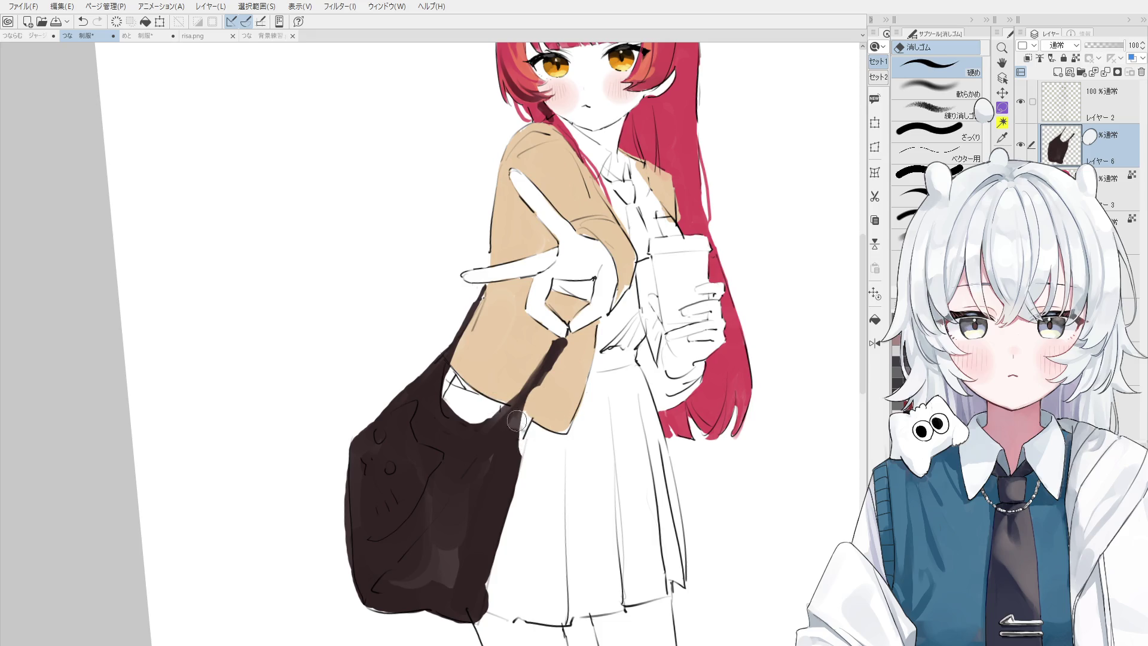
pyautogui.press('b')
pyautogui.moveTo(531, 363)
pyautogui.mouseDown()
pyautogui.moveTo(544, 371)
pyautogui.moveTo(523, 424)
pyautogui.moveTo(547, 365)
pyautogui.moveTo(525, 402)
pyautogui.moveTo(487, 418)
pyautogui.moveTo(553, 332)
pyautogui.moveTo(515, 364)
pyautogui.moveTo(591, 306)
pyautogui.moveTo(584, 301)
pyautogui.mouseUp()
pyautogui.press('e')
pyautogui.press('b')
# - Add more strap strokes near the hand, then mirror the canvas view horizontally
pyautogui.press('p')
pyautogui.press('p')
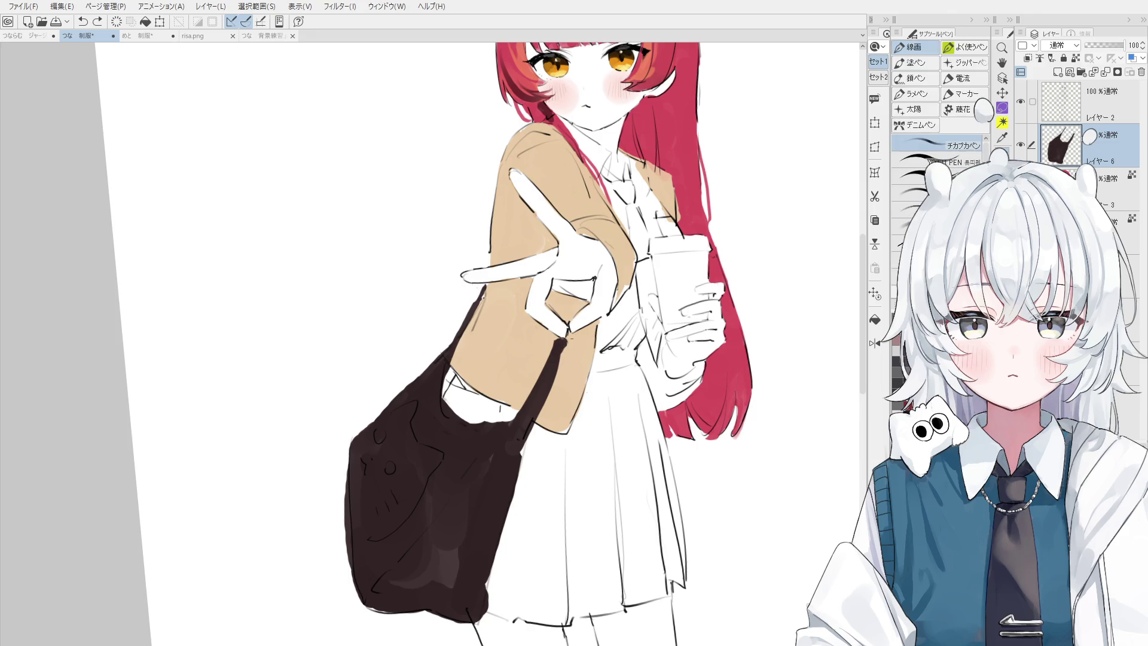
pyautogui.press('e')
pyautogui.press('b')
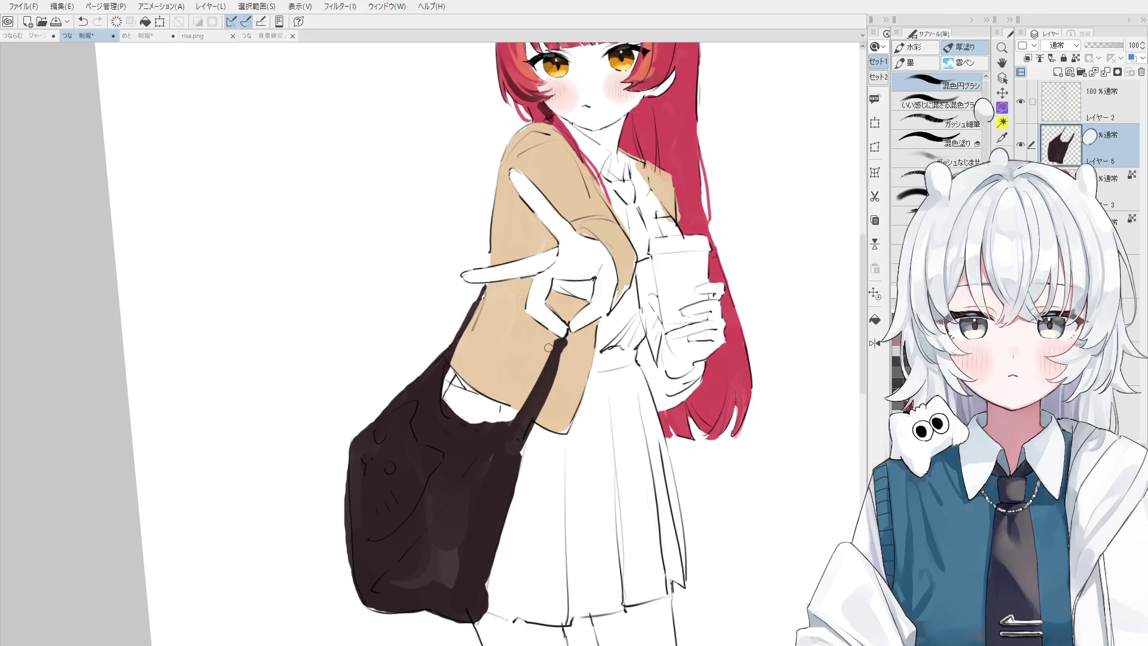
pyautogui.moveTo(566, 332)
pyautogui.mouseDown()
pyautogui.moveTo(561, 350)
pyautogui.moveTo(550, 344)
pyautogui.mouseUp()
pyautogui.press('e')
pyautogui.scroll(-1, 556, 341)
pyautogui.press('h')
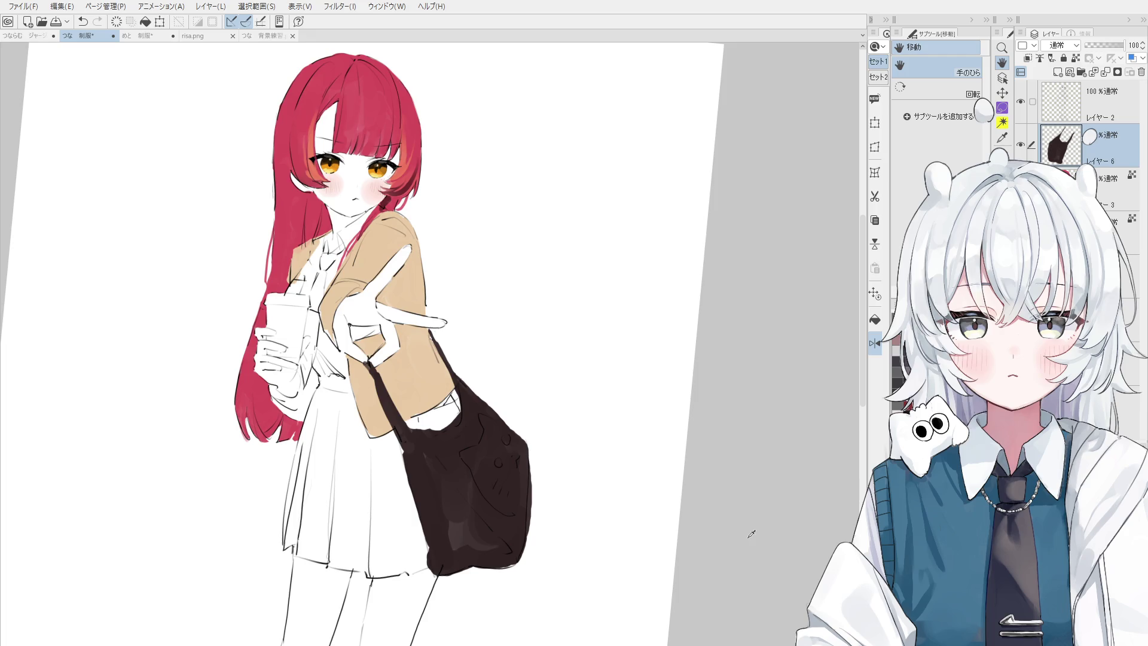
# - Handwrite 'トイレ' with the inking pen in the blank space beside the girl's hand
pyautogui.press('p')
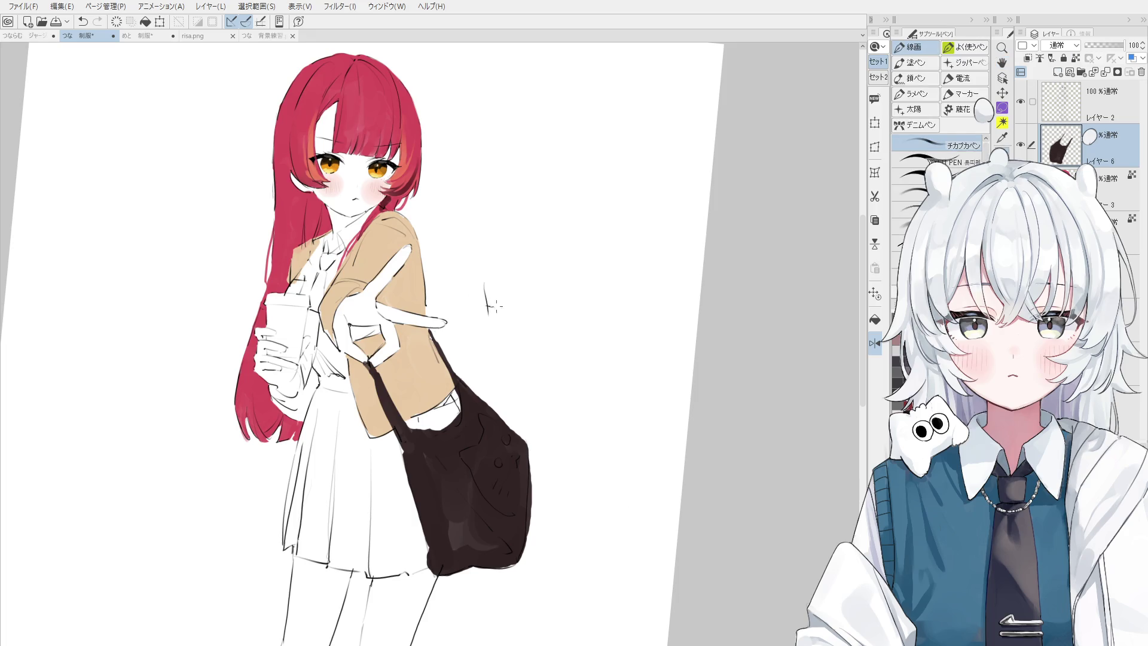
pyautogui.scroll(3, 473, 293)
pyautogui.moveTo(464, 292); pyautogui.dragTo(473, 328)
pyautogui.moveTo(473, 315); pyautogui.dragTo(490, 312)
pyautogui.moveTo(495, 304)
pyautogui.mouseDown()
pyautogui.moveTo(495, 319)
pyautogui.moveTo(526, 302)
pyautogui.mouseUp()
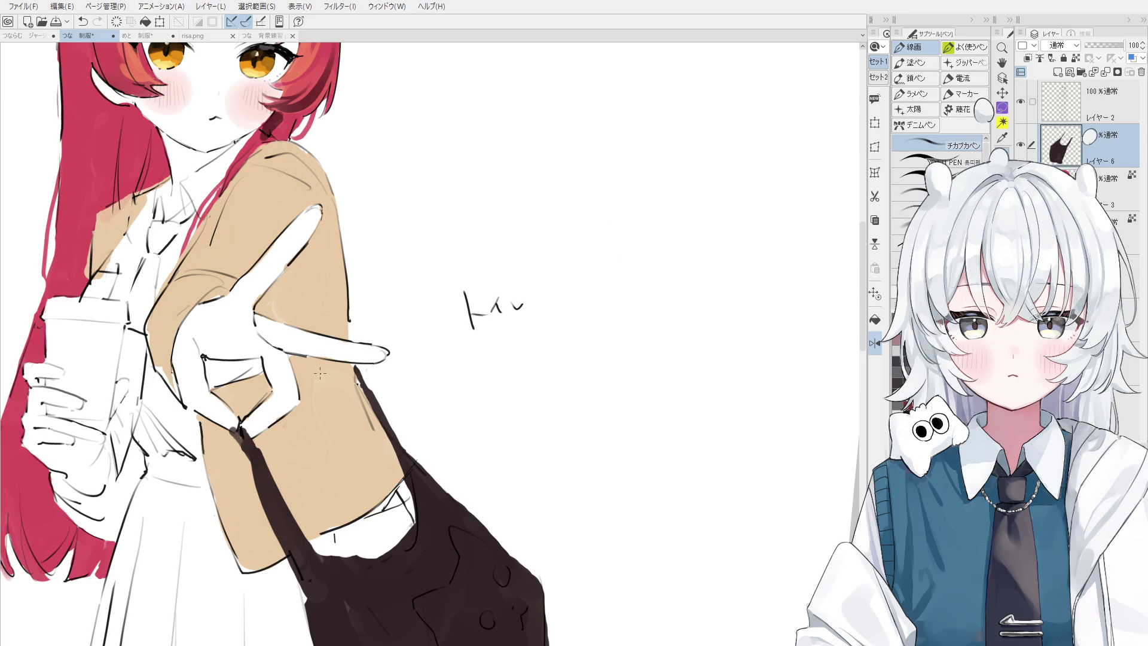
# - On a new layer, sketch a rectangle with zigzag lines and a diagonal divider beside the girl
pyautogui.scroll(-3, 442, 227)
pyautogui.scroll(-2, 434, 213)
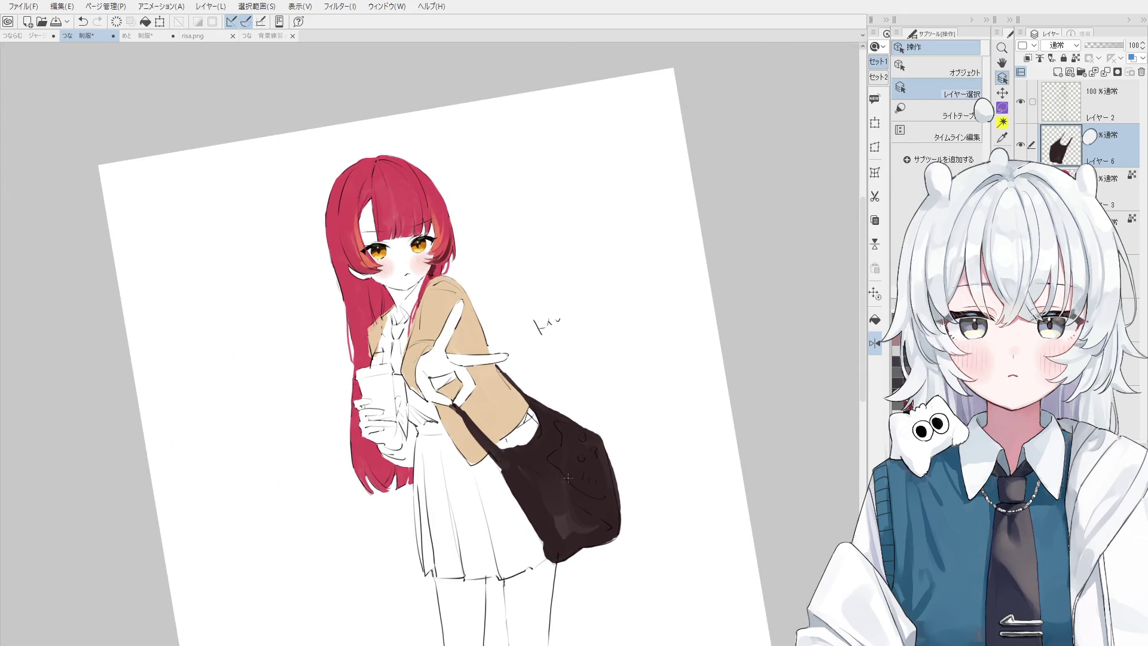
pyautogui.scroll(5, 580, 464)
pyautogui.click(1058, 72)
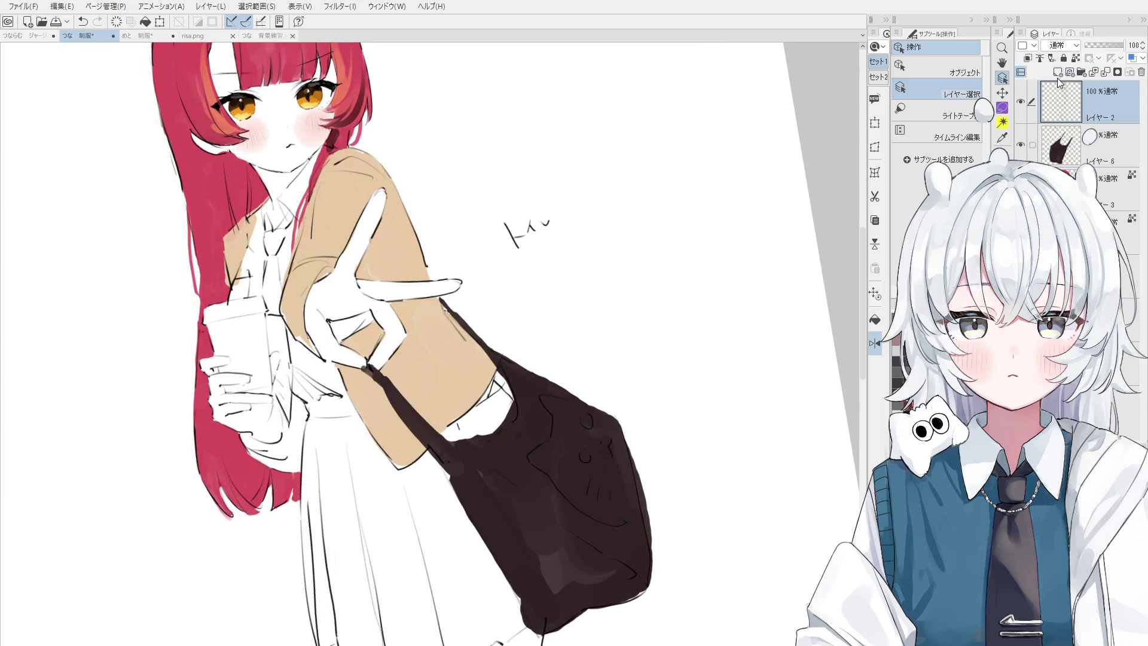
pyautogui.scroll(4, 743, 479)
pyautogui.press('p')
pyautogui.moveTo(542, 308)
pyautogui.mouseDown()
pyautogui.moveTo(535, 156)
pyautogui.moveTo(672, 294)
pyautogui.moveTo(569, 321)
pyautogui.mouseUp()
pyautogui.moveTo(532, 195); pyautogui.dragTo(576, 334)
pyautogui.moveTo(574, 173); pyautogui.dragTo(654, 282)
pyautogui.moveTo(555, 197)
pyautogui.mouseDown()
pyautogui.moveTo(579, 187)
pyautogui.moveTo(616, 207)
pyautogui.moveTo(608, 262)
pyautogui.moveTo(561, 218)
pyautogui.moveTo(592, 317)
pyautogui.mouseUp()
pyautogui.moveTo(643, 260)
pyautogui.mouseDown()
pyautogui.moveTo(627, 280)
pyautogui.moveTo(646, 294)
pyautogui.mouseUp()
pyautogui.moveTo(573, 200); pyautogui.dragTo(613, 317)
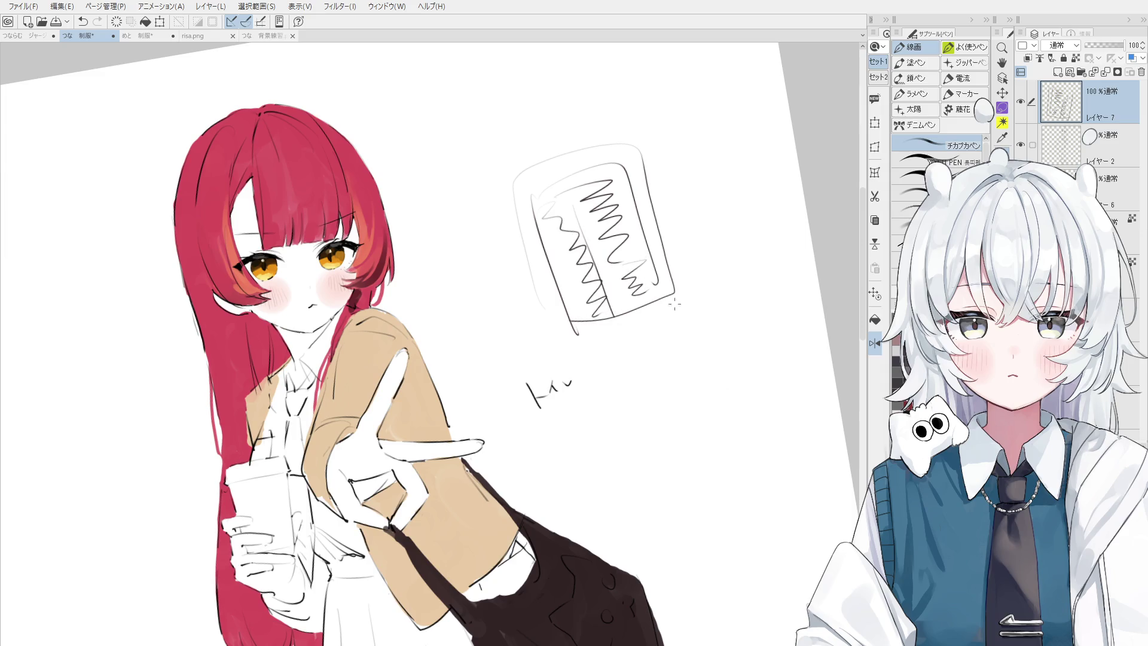
# - Erase the rectangle's bottom edge and redraw it lower, retrying the stroke once
pyautogui.press('e')
pyautogui.moveTo(591, 370); pyautogui.dragTo(664, 334)
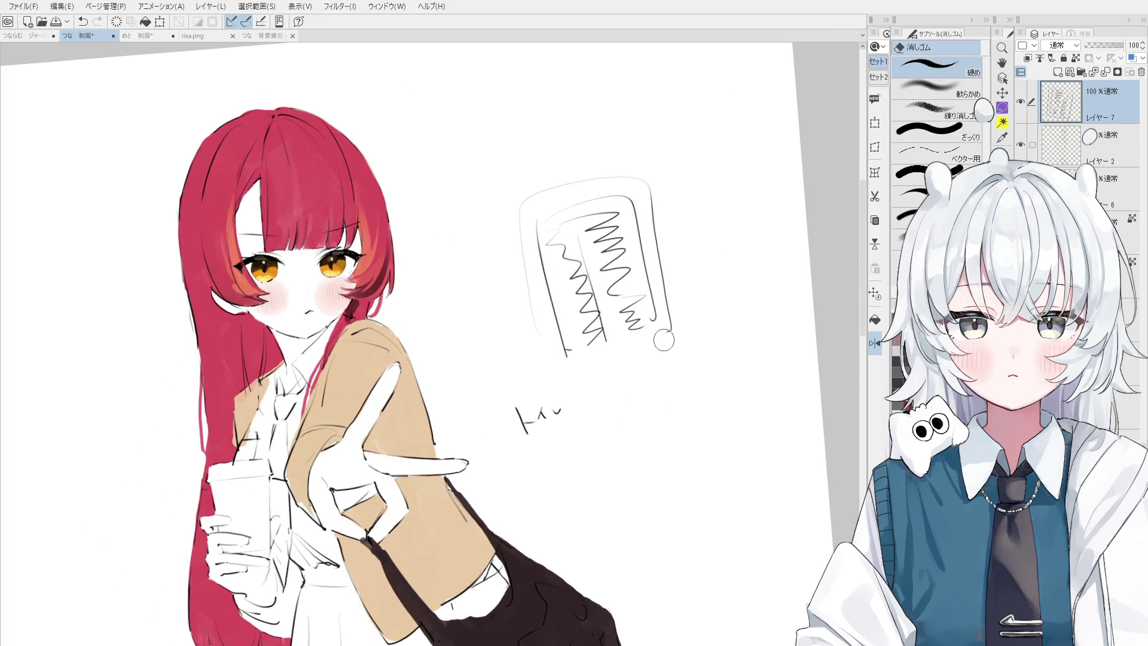
pyautogui.press('p')
pyautogui.moveTo(568, 357); pyautogui.dragTo(643, 340)
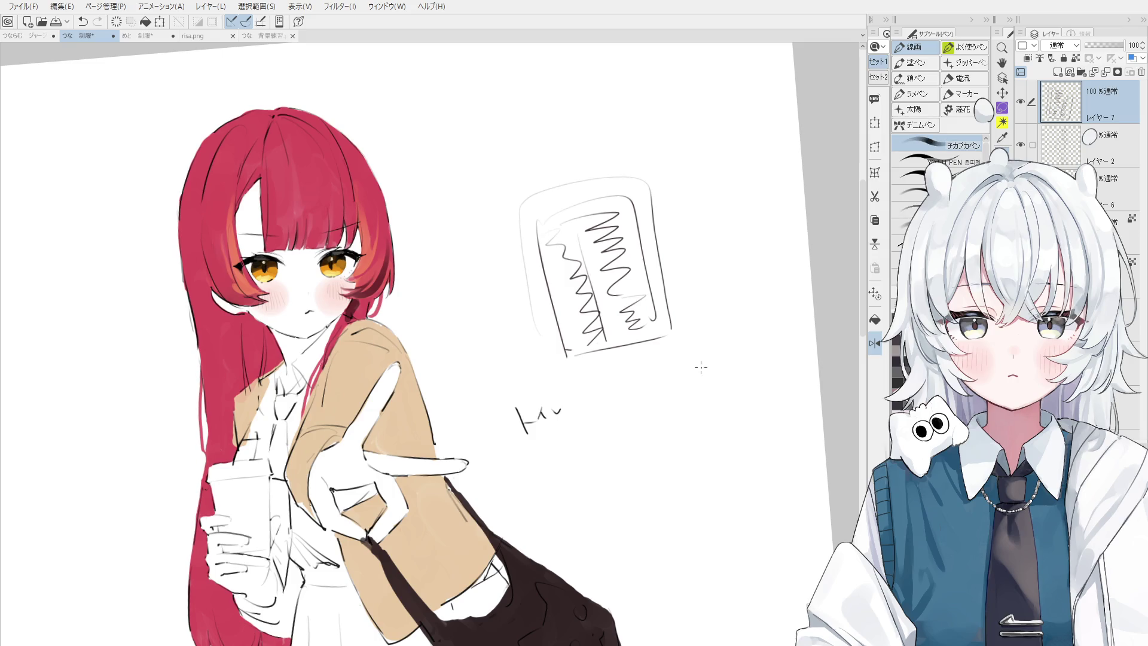
pyautogui.press('e')
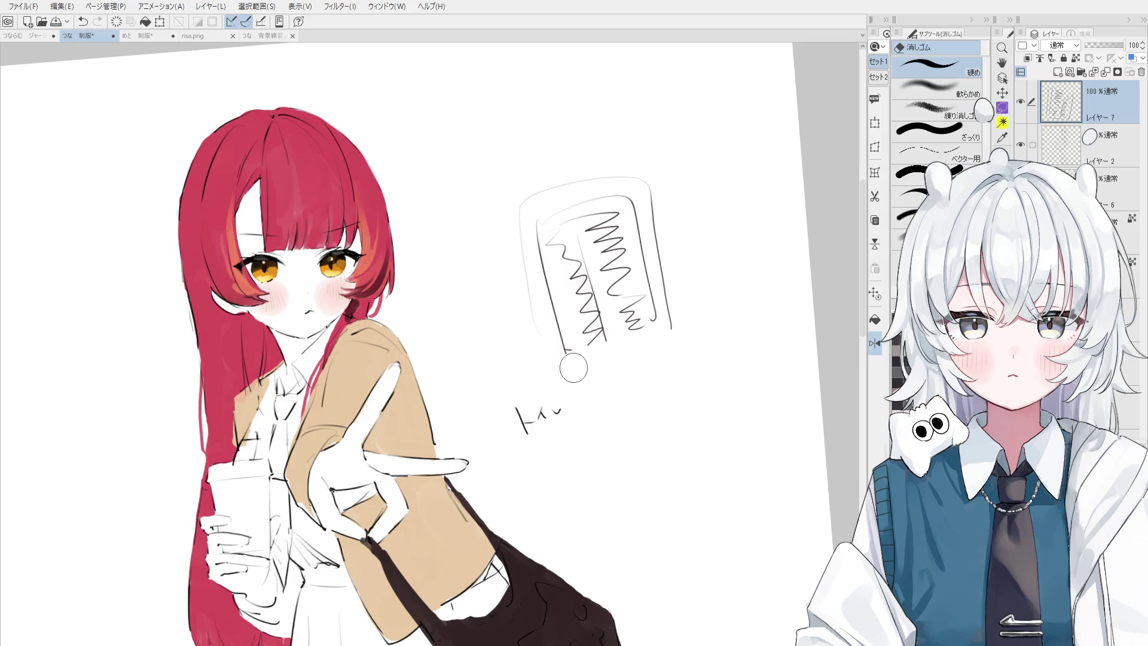
pyautogui.press('p')
pyautogui.scroll(-3, 759, 318)
pyautogui.hotkey('ctrl', 'z')
pyautogui.scroll(3, 760, 319)
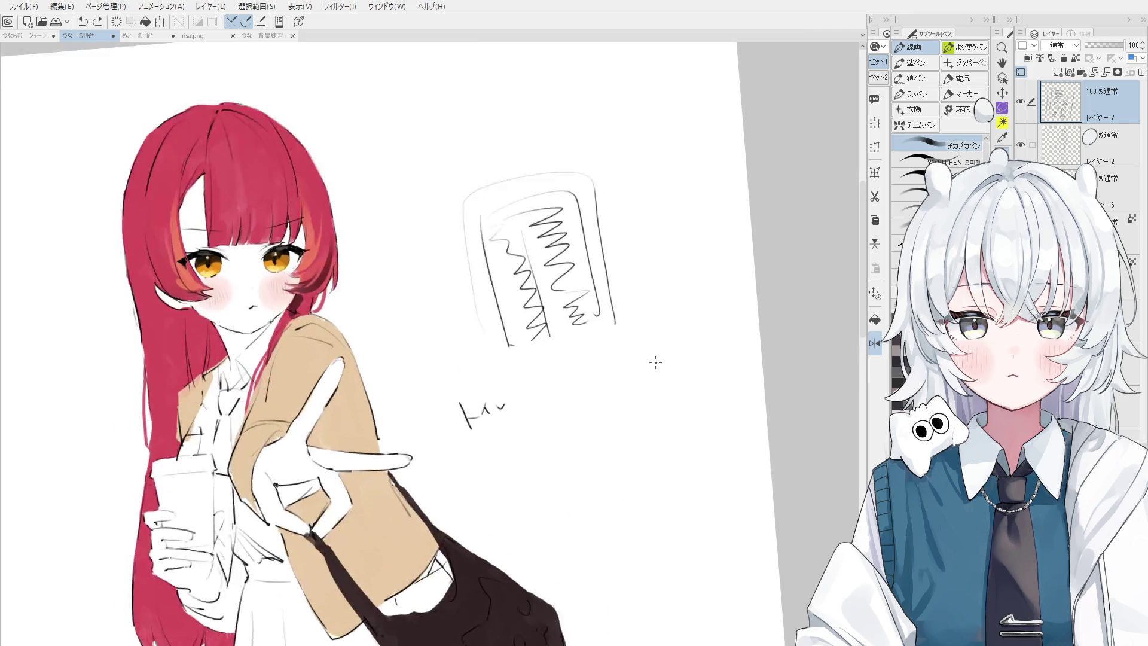
pyautogui.moveTo(486, 338); pyautogui.dragTo(579, 309)
pyautogui.scroll(-1, 580, 308)
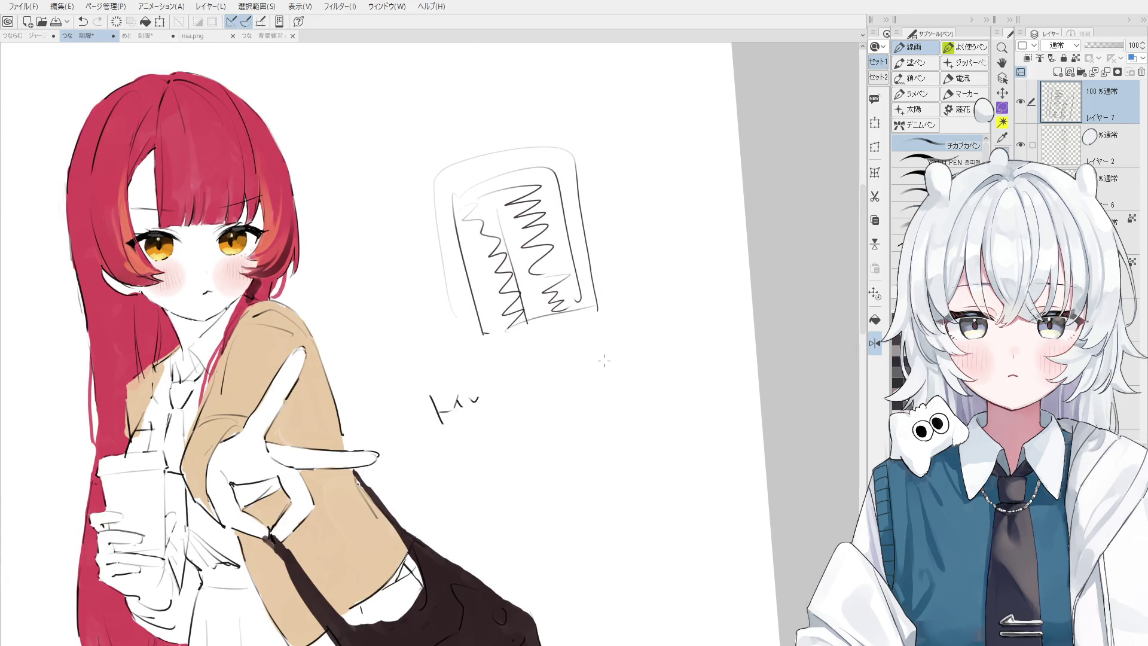
pyautogui.press('h')
pyautogui.moveTo(564, 316); pyautogui.dragTo(602, 416)
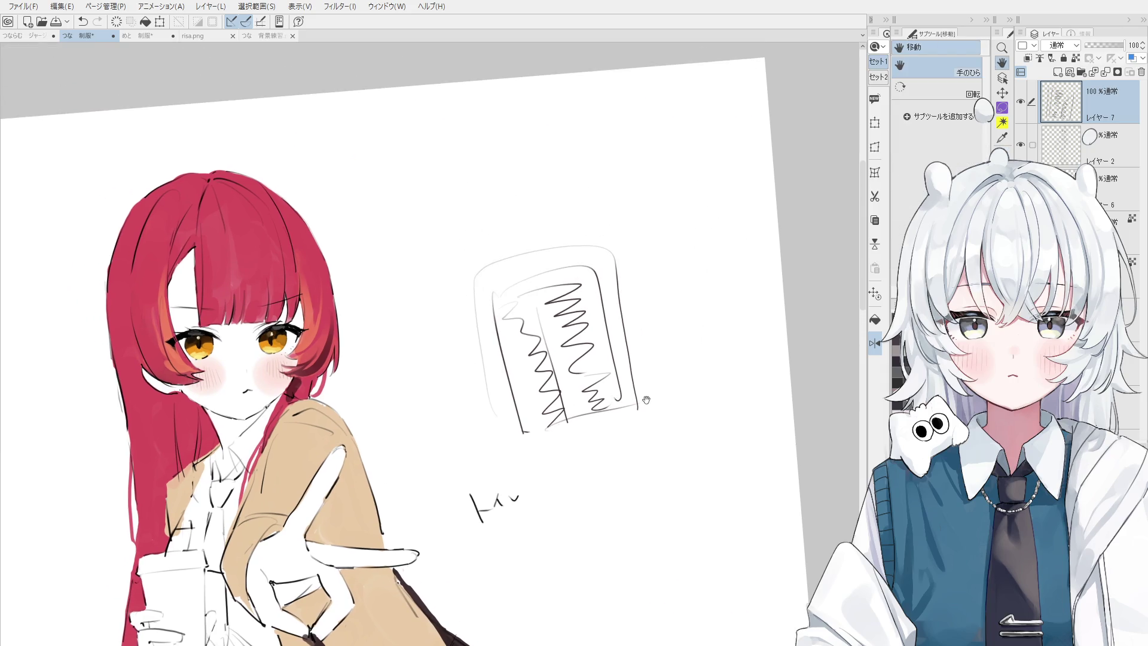
pyautogui.press('p')
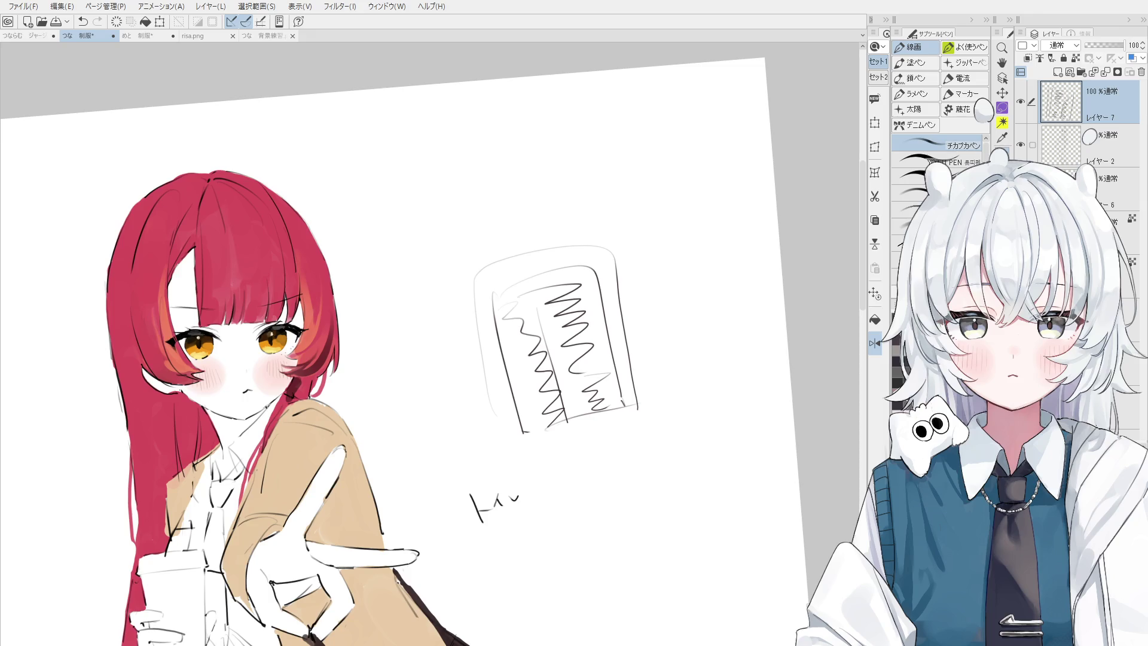
pyautogui.scroll(-2, 482, 231)
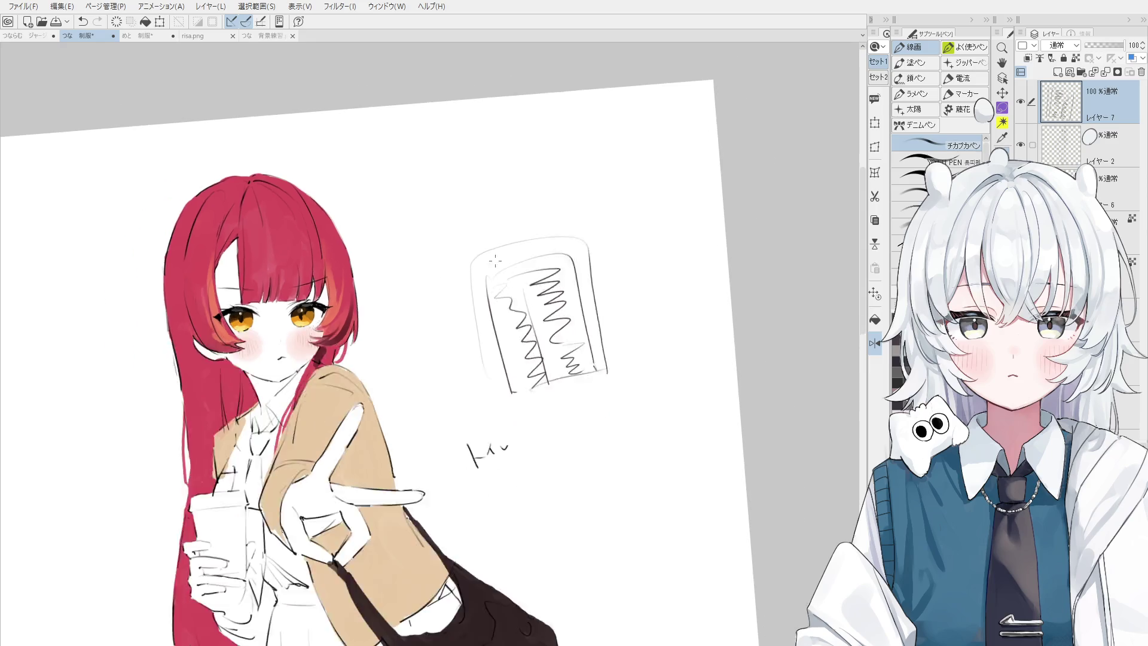
# - Erase the boxed zigzag sketch beside the girl
pyautogui.press('o')
pyautogui.press('e')
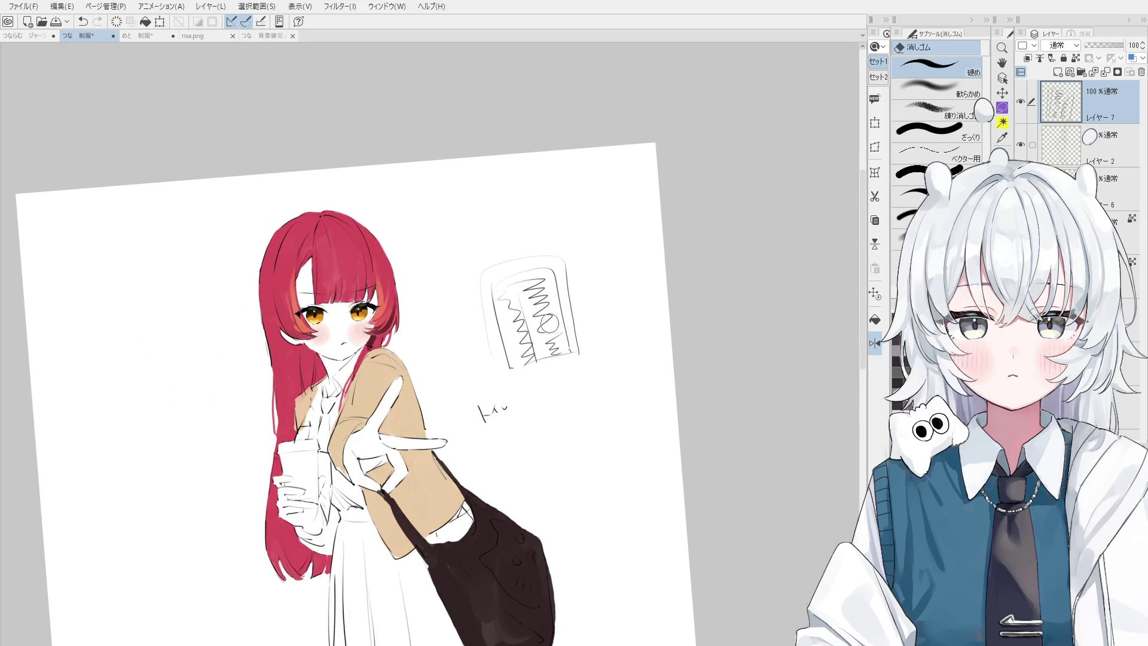
pyautogui.moveTo(582, 341)
pyautogui.mouseDown()
pyautogui.moveTo(520, 290)
pyautogui.moveTo(502, 332)
pyautogui.moveTo(598, 290)
pyautogui.mouseUp()
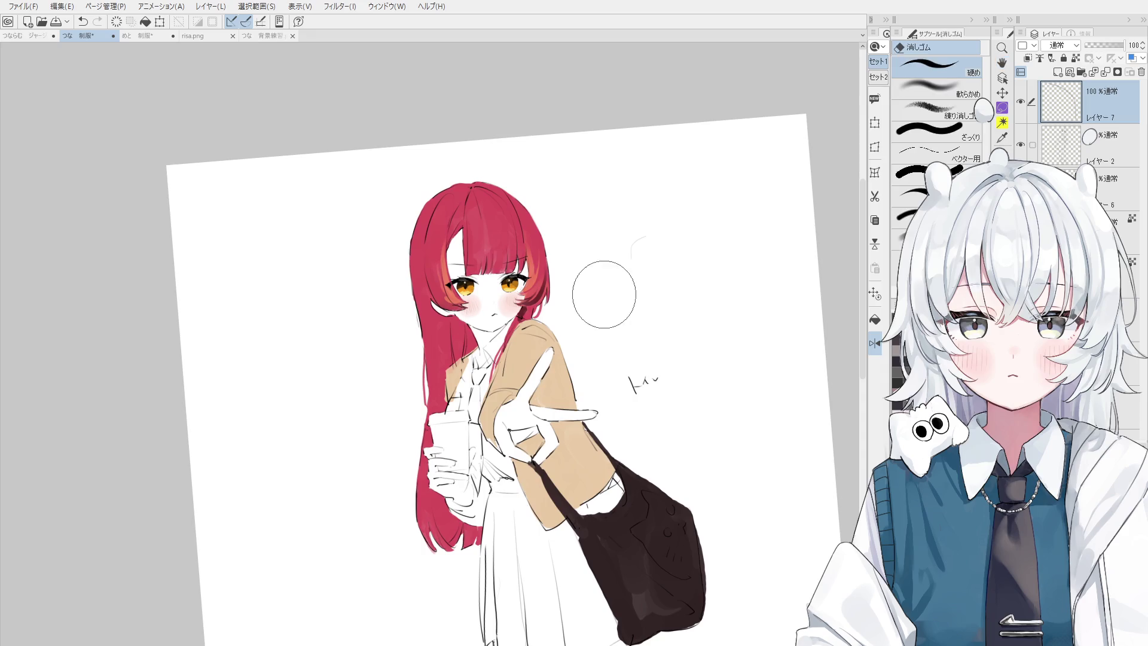
pyautogui.scroll(3, 630, 248)
# - Select the hair line-art layer and draw a short dark stroke across the bangs
pyautogui.press('o')
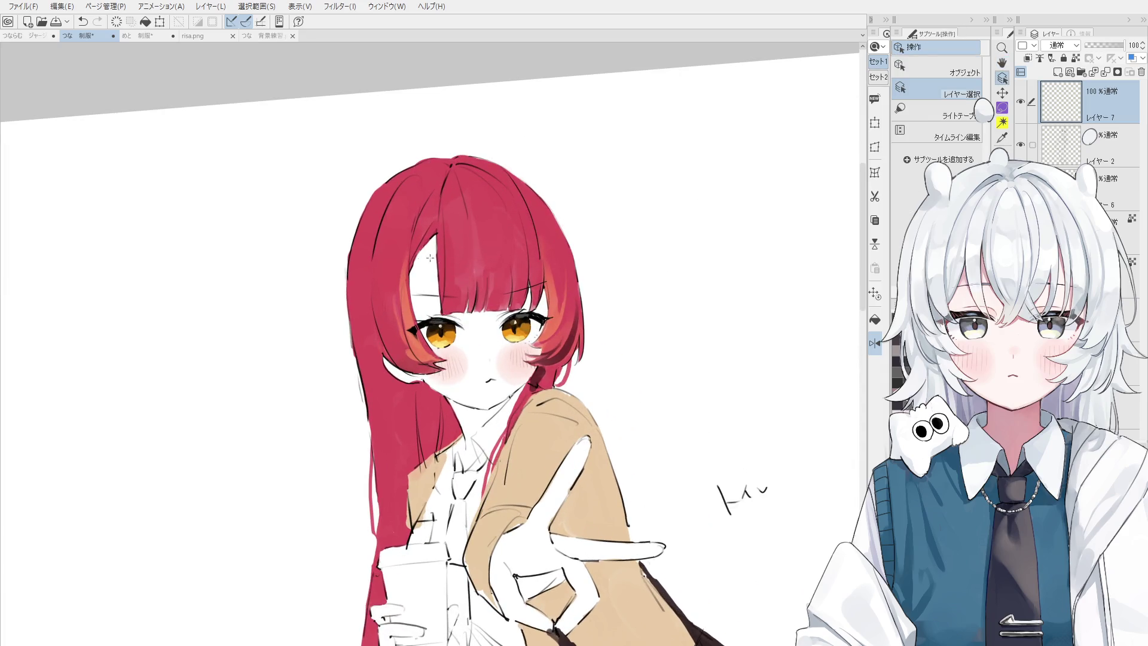
pyautogui.scroll(2, 436, 259)
pyautogui.click(452, 308)
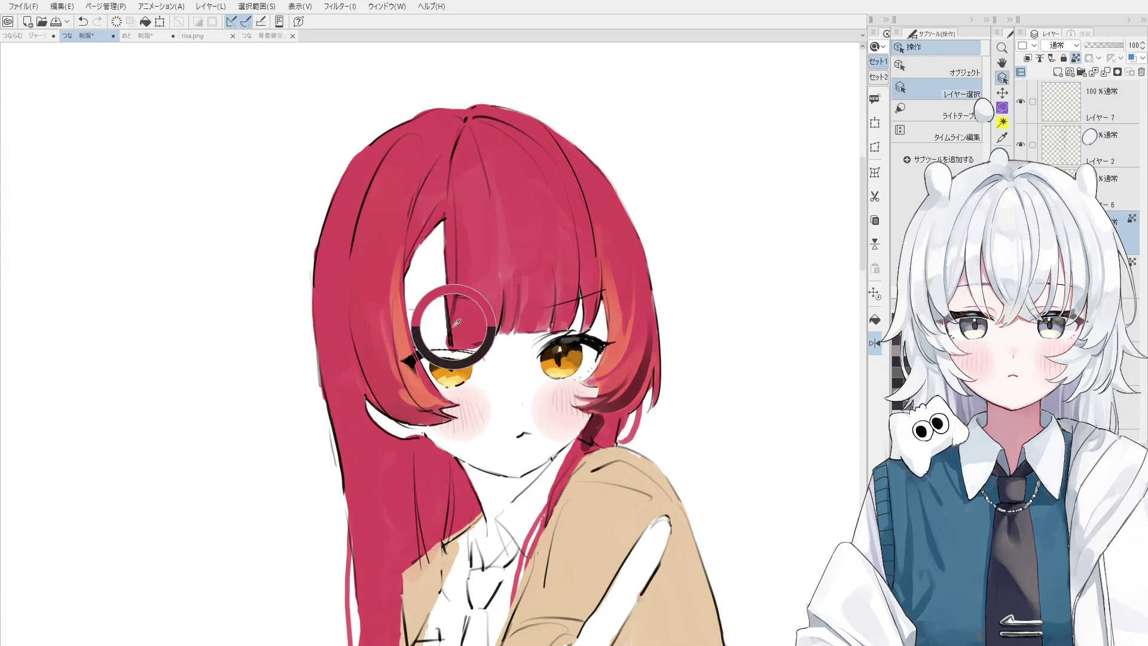
pyautogui.click(442, 329)
pyautogui.press('p')
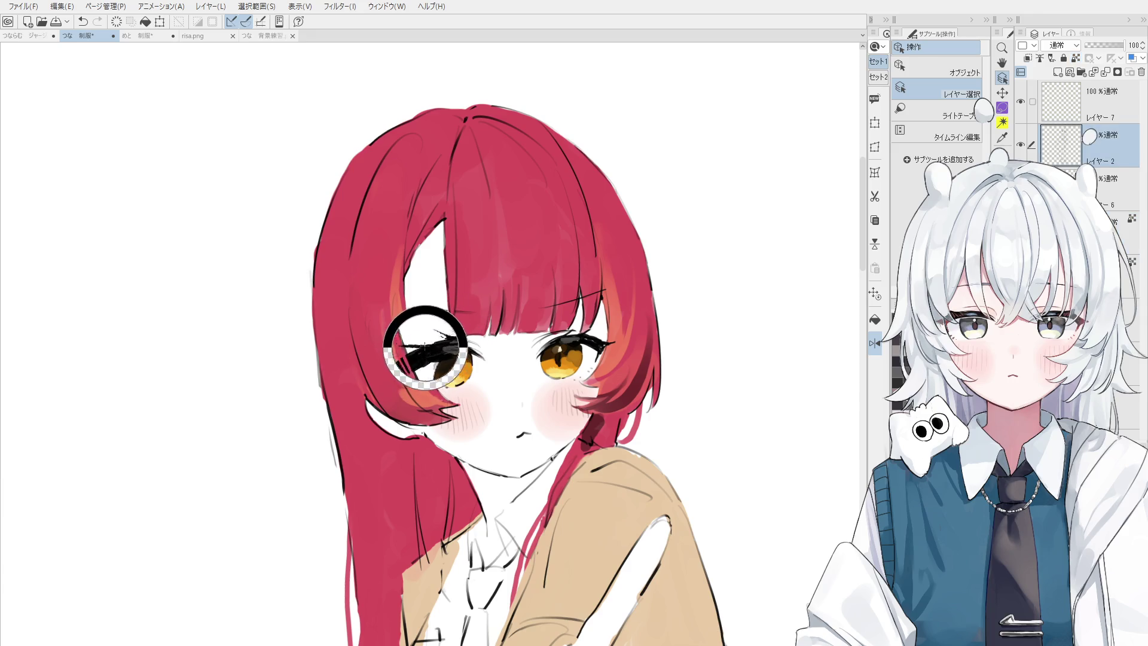
pyautogui.scroll(2, 473, 311)
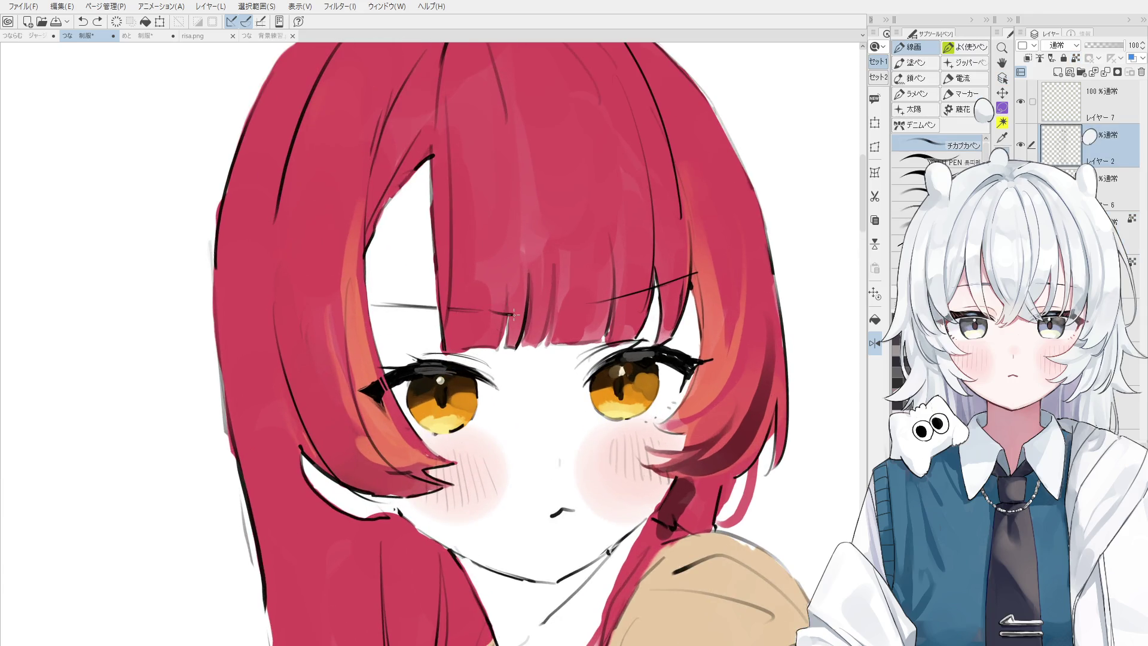
pyautogui.moveTo(490, 314); pyautogui.dragTo(524, 311)
pyautogui.scroll(-2, 520, 321)
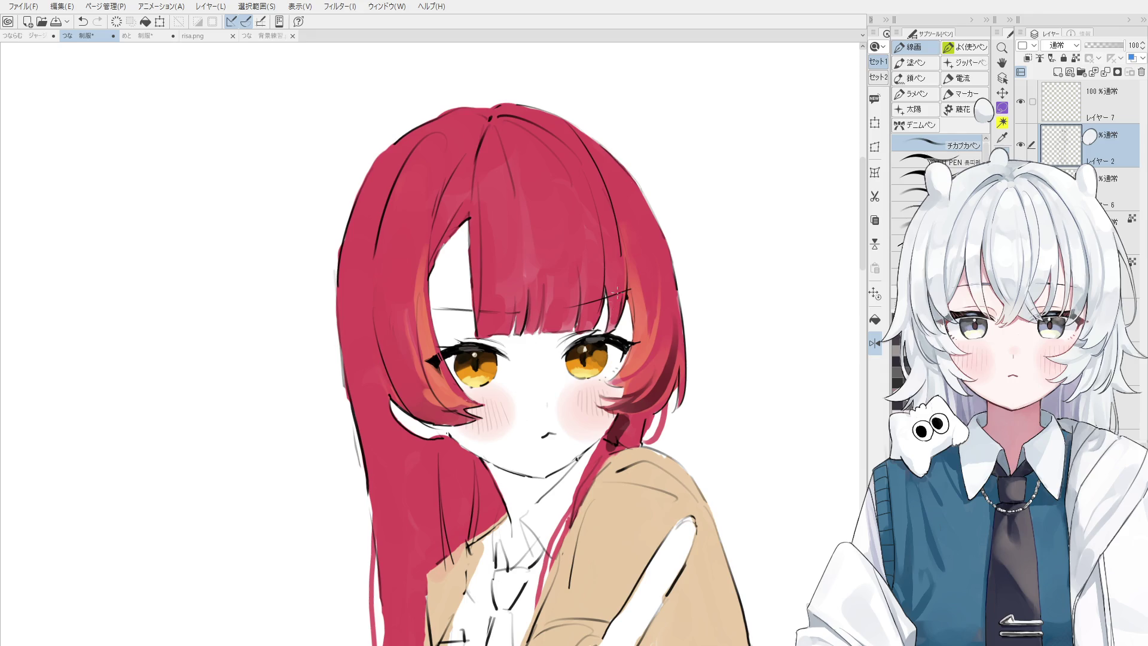
# - Try several hair strand strokes, settling on one along the hair's right side
pyautogui.press('e')
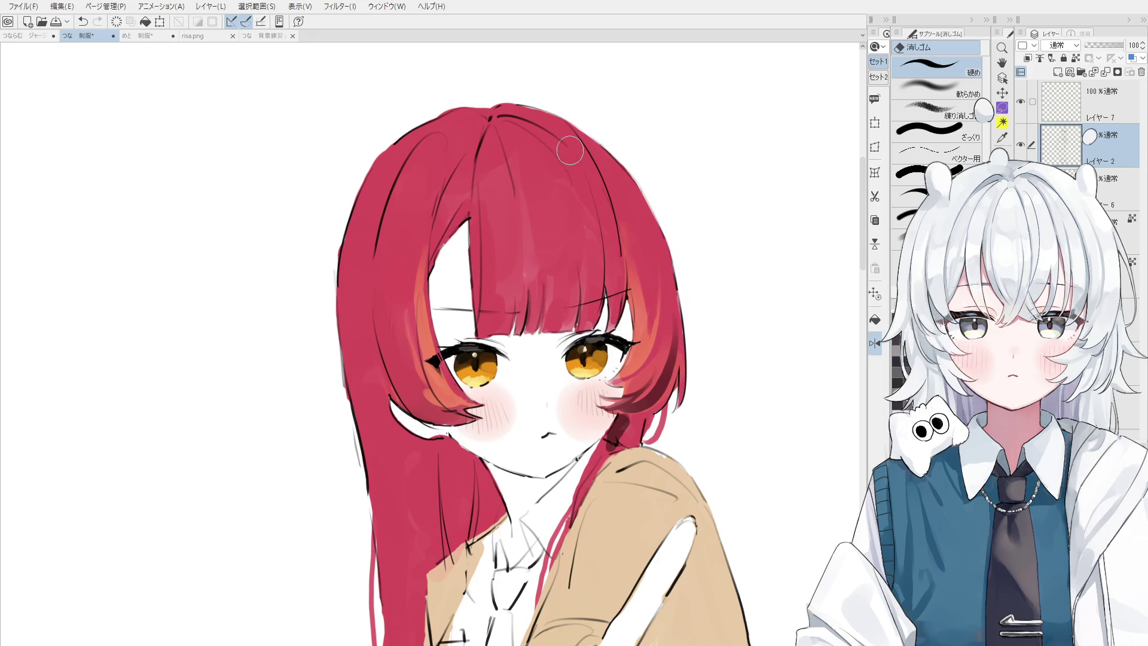
pyautogui.press('p')
pyautogui.hotkey('ctrl', 'z')
pyautogui.moveTo(588, 163); pyautogui.dragTo(623, 261)
pyautogui.hotkey('ctrl', 'z')
pyautogui.moveTo(585, 158); pyautogui.dragTo(633, 257)
pyautogui.hotkey('ctrl', 'z')
pyautogui.moveTo(587, 162); pyautogui.dragTo(625, 263)
pyautogui.hotkey('ctrl', 'z')
pyautogui.moveTo(596, 158); pyautogui.dragTo(622, 263)
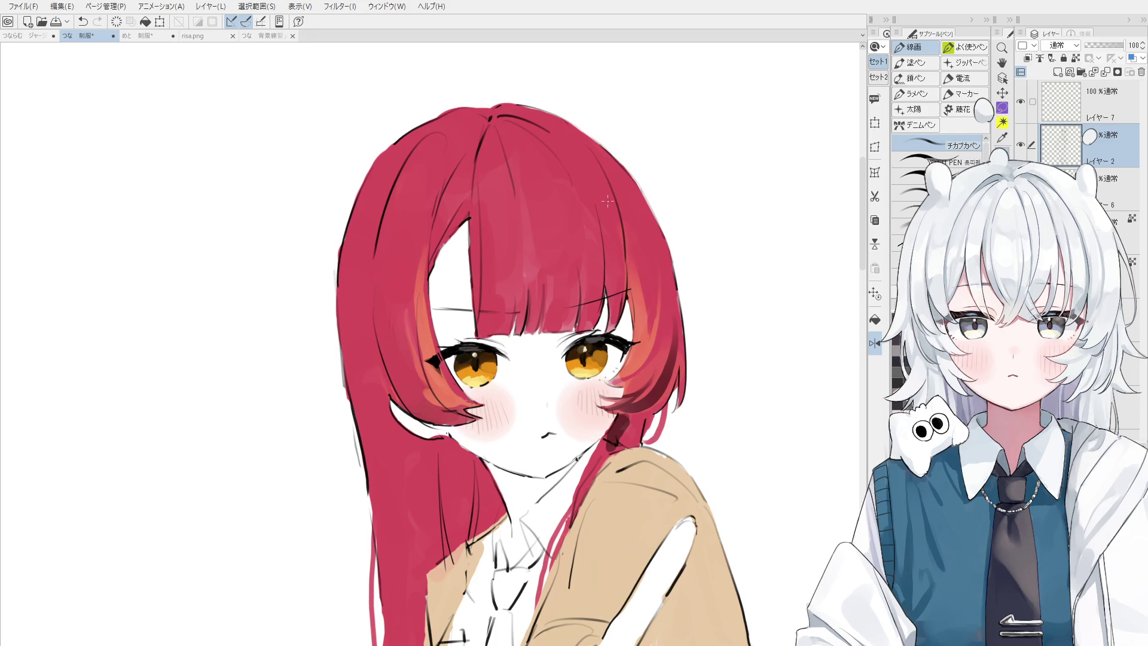
# - With the view flipped, test a down-left hair stroke and add small marks atop the hair
pyautogui.hotkey('ctrl', 'h')
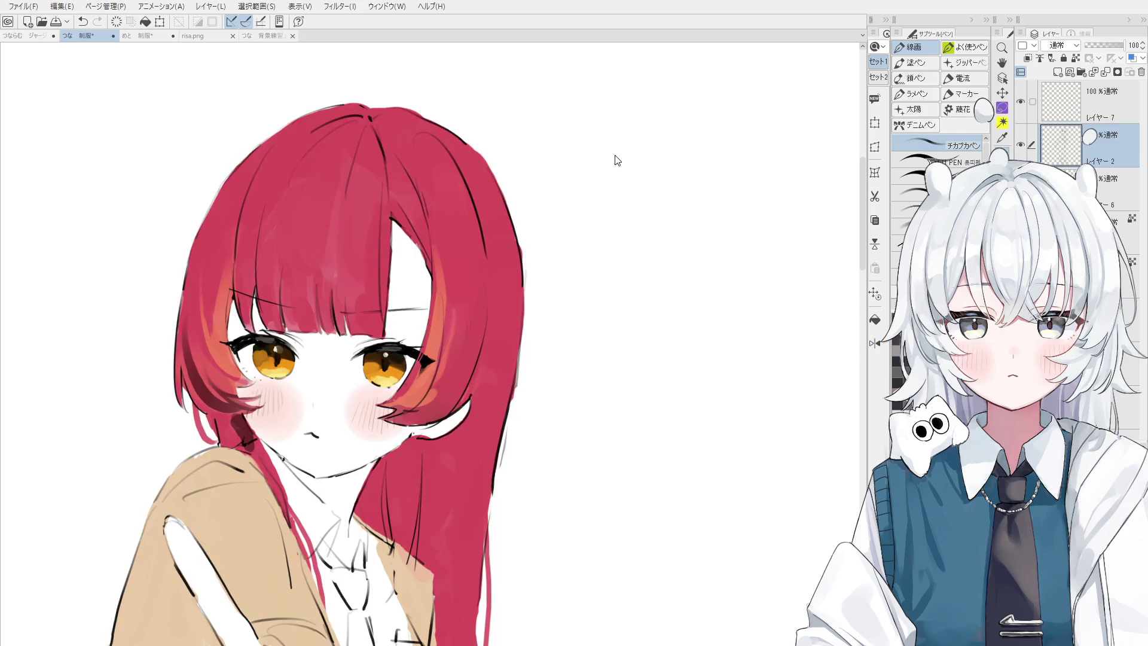
pyautogui.press('b')
pyautogui.moveTo(559, 179)
pyautogui.mouseDown()
pyautogui.moveTo(585, 149)
pyautogui.moveTo(445, 196)
pyautogui.mouseUp()
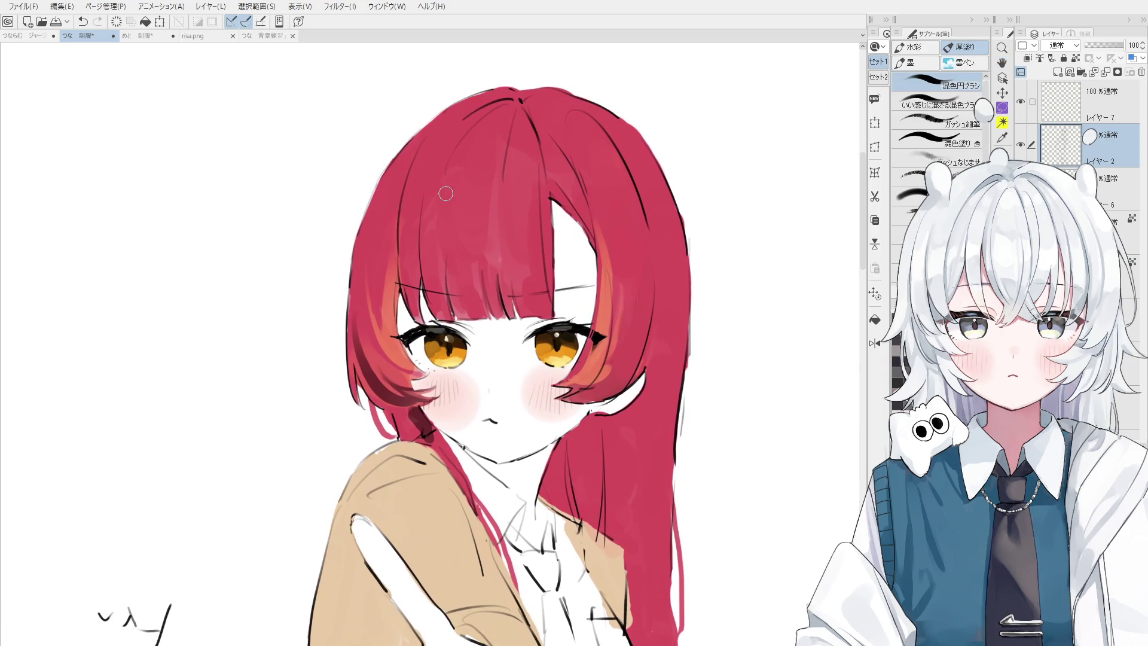
pyautogui.press('p')
pyautogui.press('p')
pyautogui.hotkey('ctrl', 'z')
pyautogui.moveTo(469, 119); pyautogui.dragTo(400, 238)
pyautogui.hotkey('ctrl', 'z')
pyautogui.scroll(-2, 426, 159)
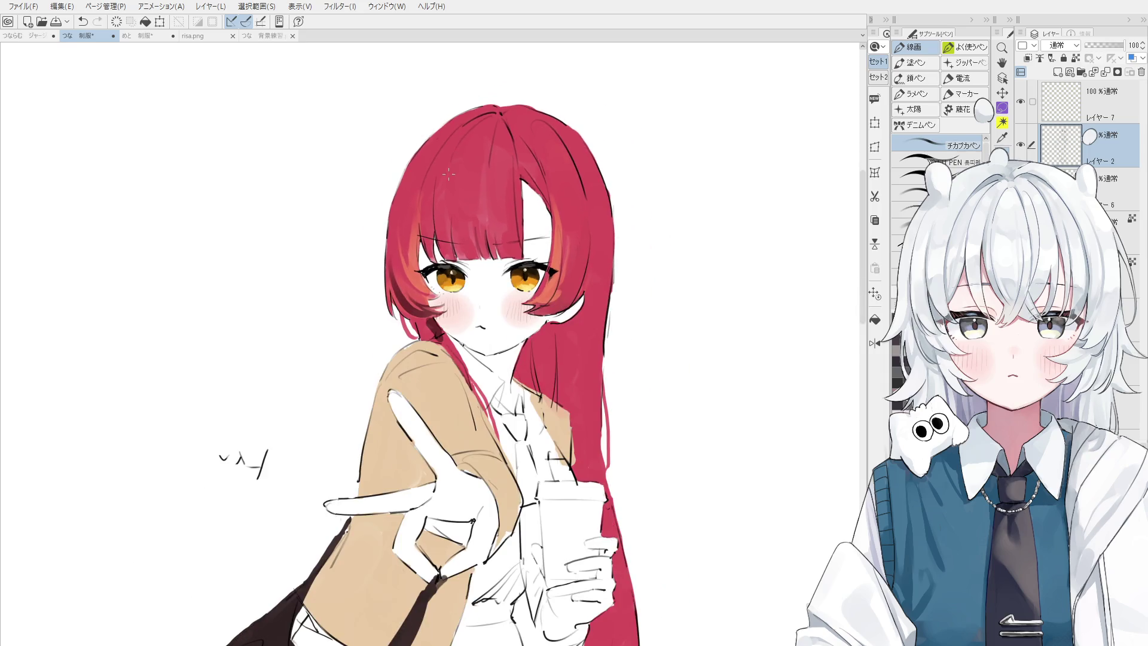
pyautogui.press('b')
pyautogui.press('p')
pyautogui.hotkey('ctrl', 'z')
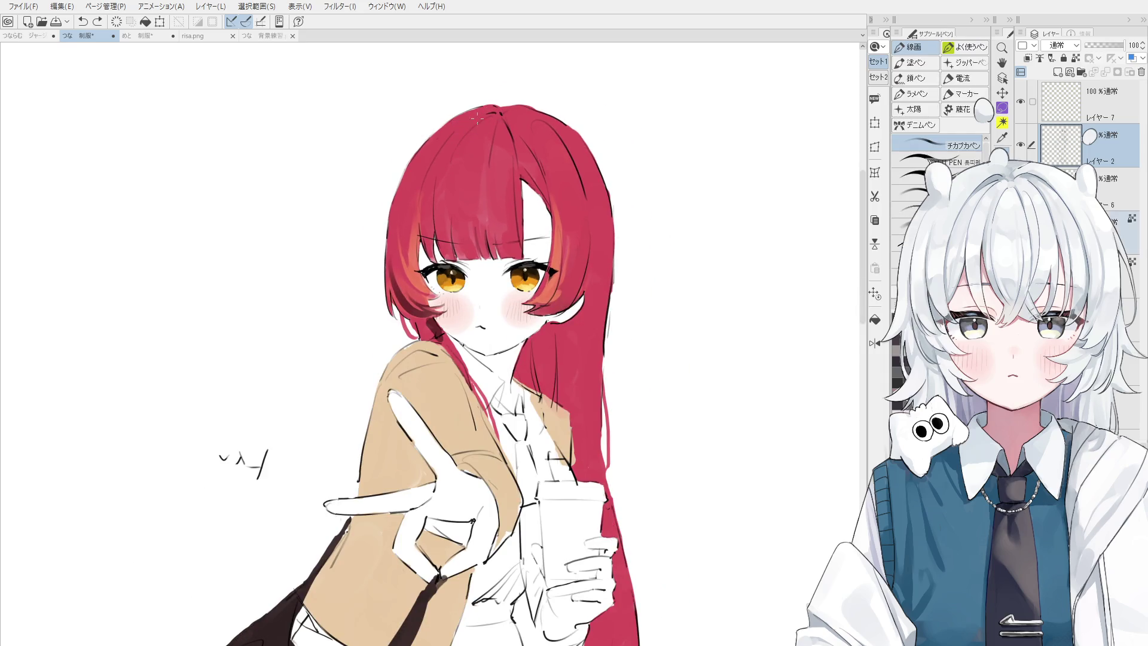
pyautogui.hotkey('ctrl', 'z')
pyautogui.moveTo(467, 120); pyautogui.dragTo(490, 115)
pyautogui.scroll(-4, 326, 308)
# - On the colour layer, paint muted brown down the coffee cup, tidying it with the eraser
pyautogui.press('h')
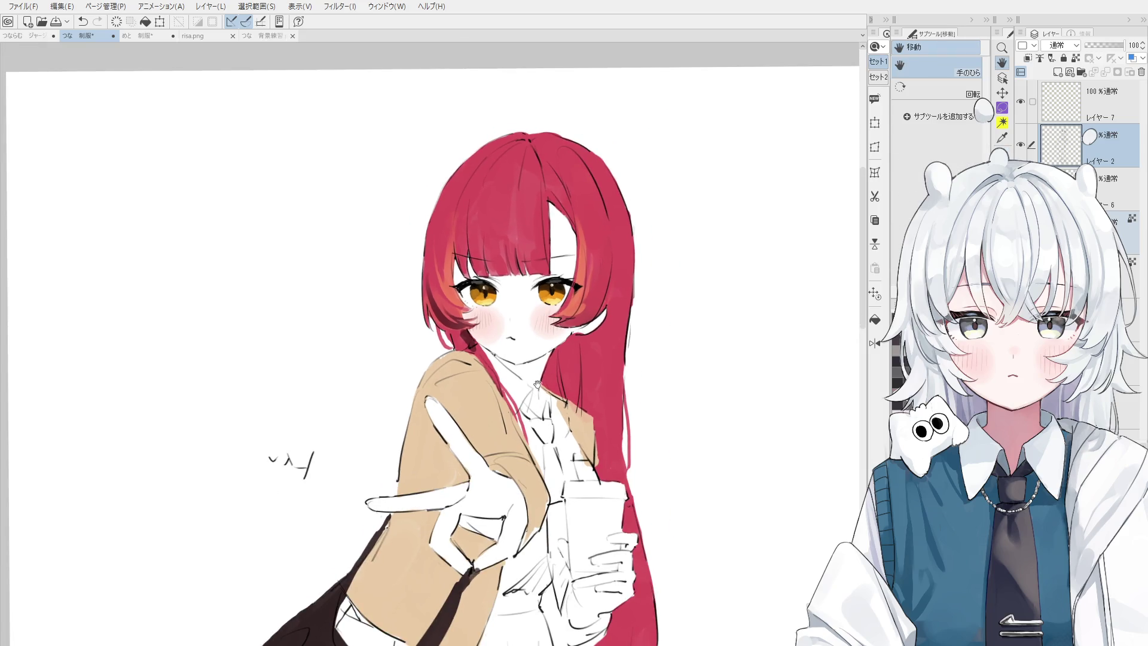
pyautogui.scroll(-1, 542, 491)
pyautogui.press('o')
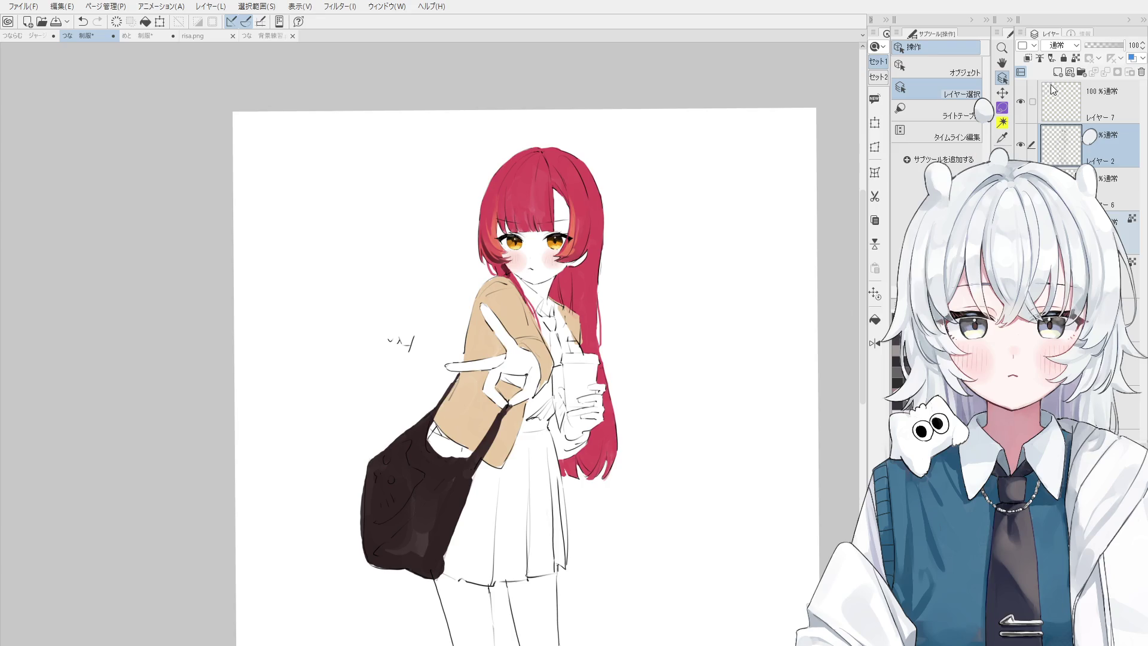
pyautogui.click(1112, 188)
pyautogui.press('b')
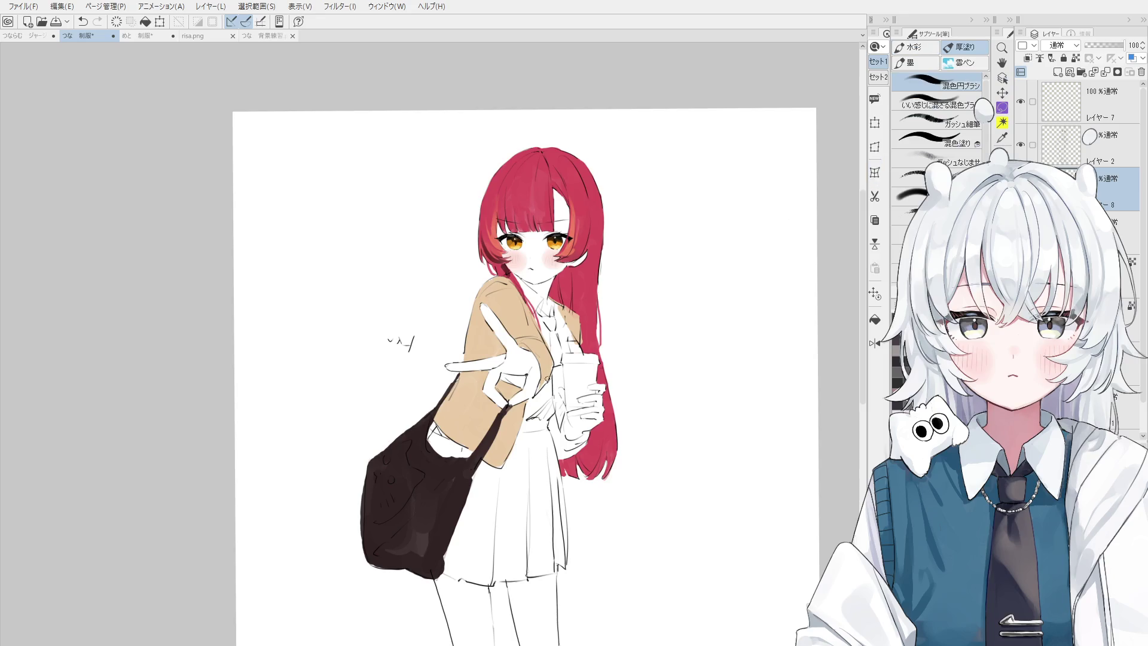
pyautogui.scroll(3, 569, 376)
pyautogui.moveTo(562, 365)
pyautogui.mouseDown()
pyautogui.moveTo(565, 433)
pyautogui.moveTo(562, 421)
pyautogui.moveTo(578, 441)
pyautogui.moveTo(628, 427)
pyautogui.moveTo(583, 436)
pyautogui.moveTo(613, 433)
pyautogui.mouseUp()
pyautogui.press('e')
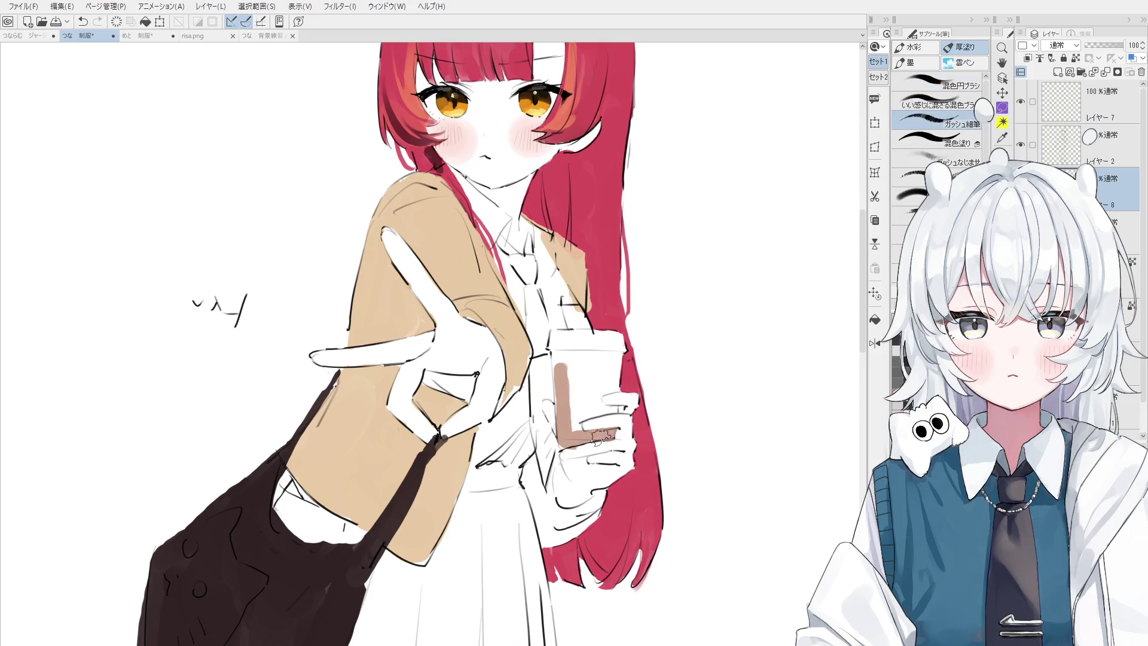
pyautogui.press('b')
pyautogui.press('e')
pyautogui.press('b')
pyautogui.moveTo(596, 416)
pyautogui.mouseDown()
pyautogui.moveTo(571, 433)
pyautogui.moveTo(615, 409)
pyautogui.moveTo(574, 422)
pyautogui.moveTo(576, 400)
pyautogui.moveTo(621, 397)
pyautogui.moveTo(600, 411)
pyautogui.mouseUp()
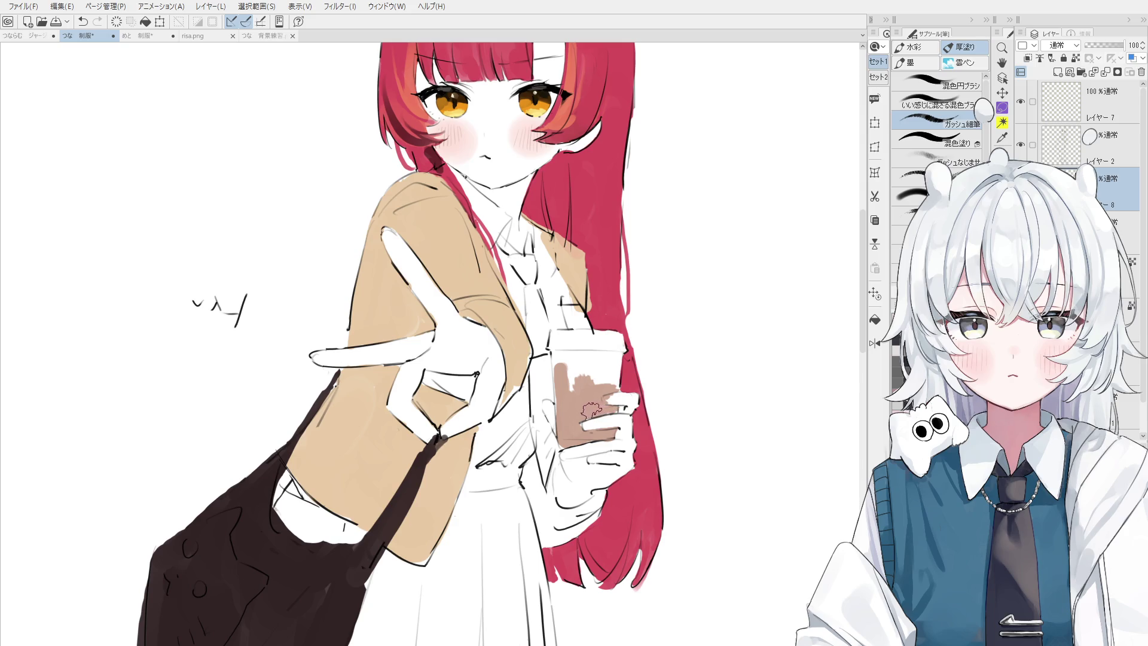
# - Fill the cup with brown up to its top edge, then add new layer 'レイヤー 9'
pyautogui.press('o')
pyautogui.scroll(1, 580, 405)
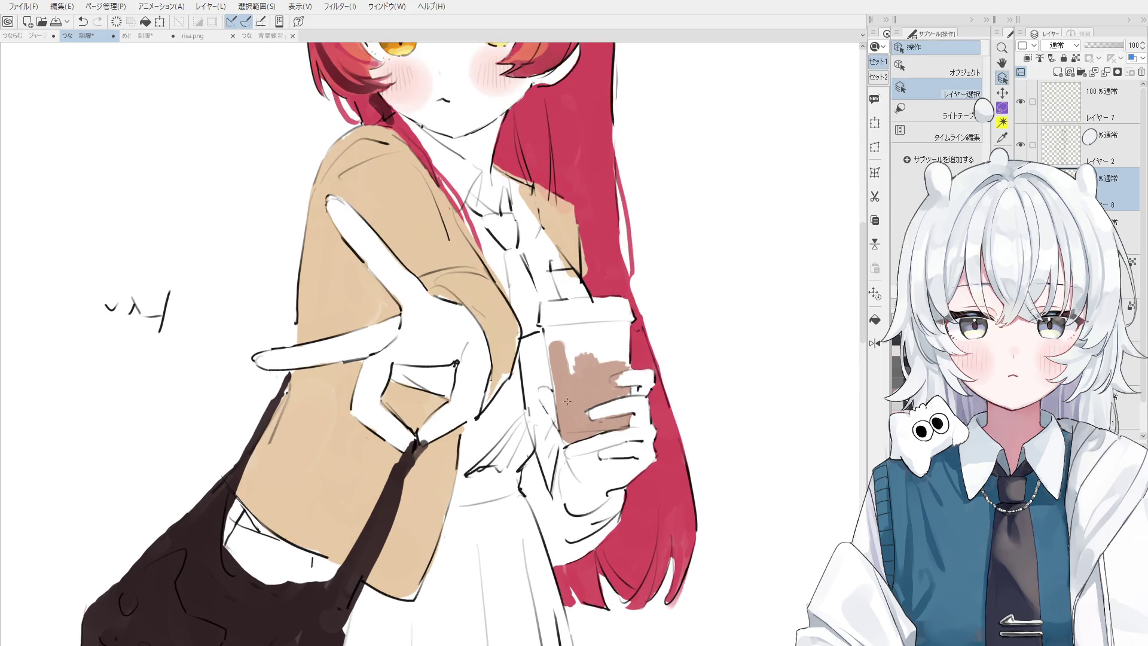
pyautogui.press('b')
pyautogui.moveTo(575, 398)
pyautogui.mouseDown()
pyautogui.moveTo(571, 352)
pyautogui.moveTo(558, 389)
pyautogui.moveTo(550, 329)
pyautogui.moveTo(619, 328)
pyautogui.moveTo(574, 347)
pyautogui.moveTo(587, 346)
pyautogui.mouseUp()
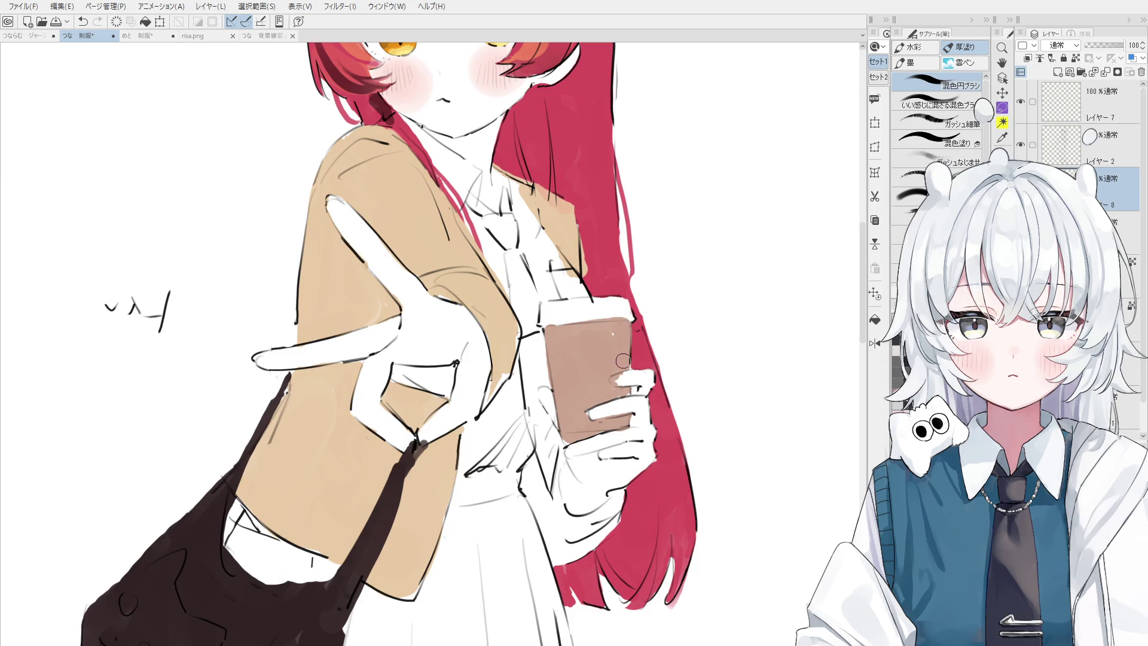
pyautogui.press('e')
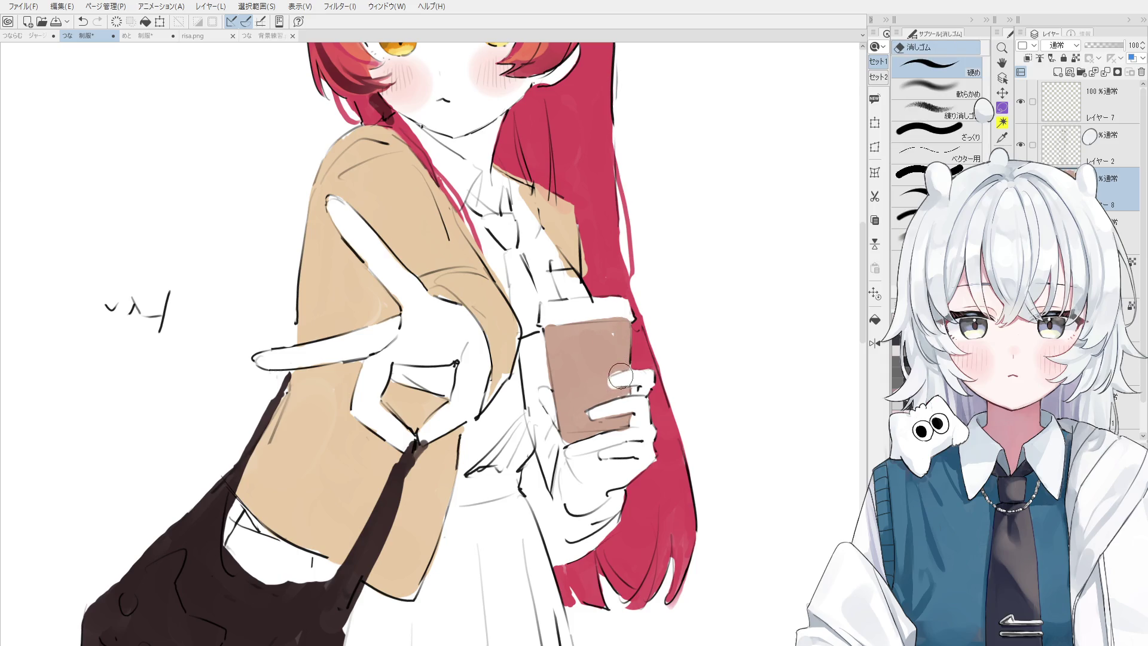
pyautogui.press('o')
pyautogui.press('b')
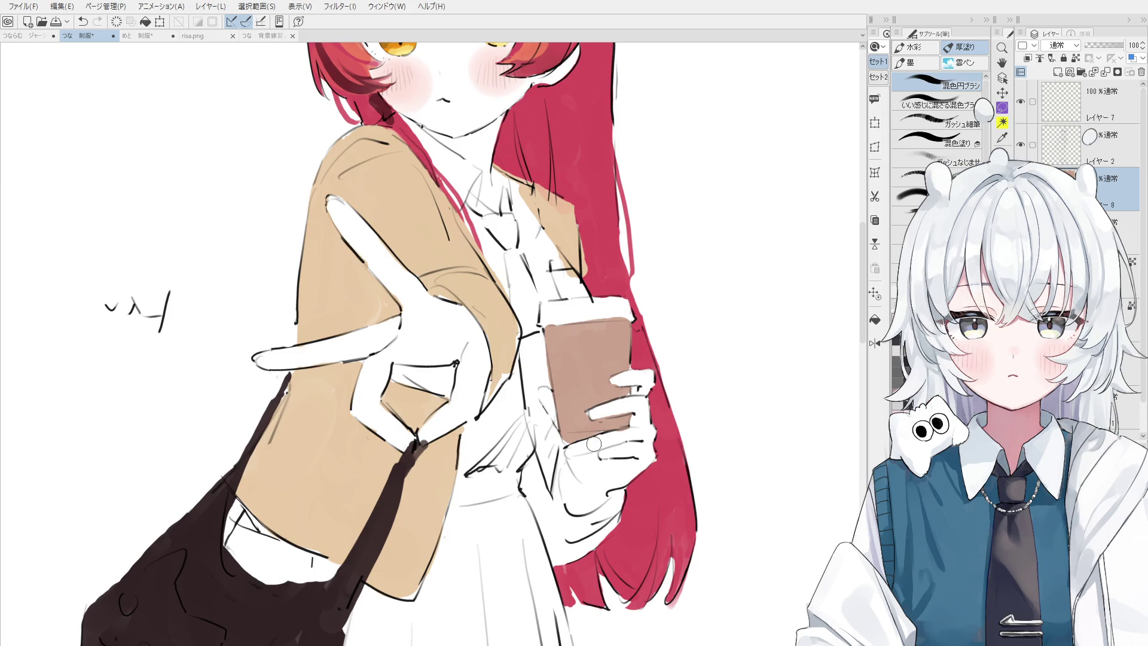
pyautogui.press('o')
pyautogui.press('-')
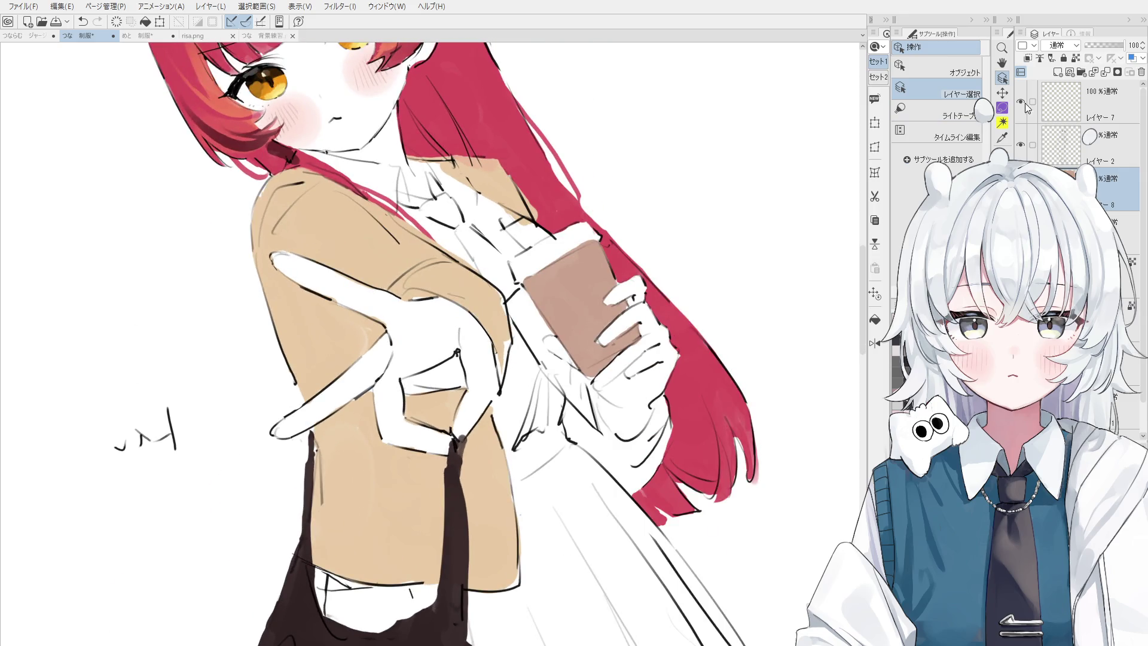
pyautogui.click(1057, 72)
# - Paint a thick dark grey lid across the top of the brown cup on Layer 9
pyautogui.press('b')
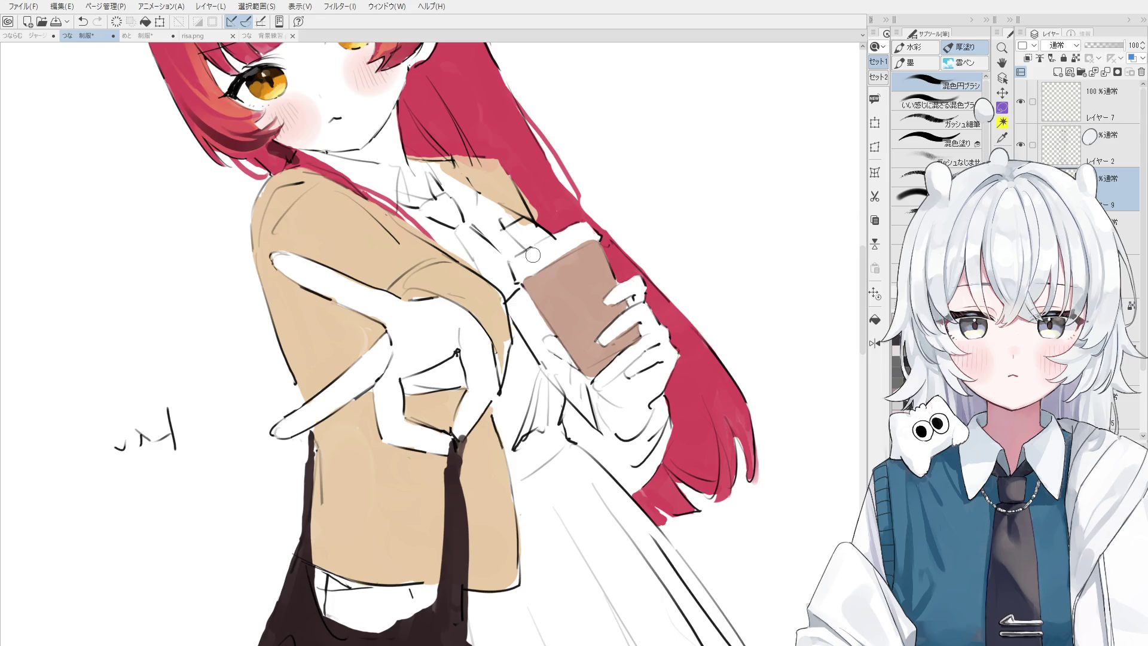
pyautogui.scroll(2, 536, 258)
pyautogui.moveTo(512, 288); pyautogui.dragTo(595, 238)
pyautogui.moveTo(519, 286)
pyautogui.mouseDown()
pyautogui.moveTo(619, 229)
pyautogui.moveTo(511, 273)
pyautogui.mouseUp()
pyautogui.hotkey('ctrl', 'z')
pyautogui.moveTo(579, 230)
pyautogui.mouseDown()
pyautogui.moveTo(507, 276)
pyautogui.moveTo(627, 188)
pyautogui.moveTo(619, 204)
pyautogui.moveTo(598, 203)
pyautogui.moveTo(616, 224)
pyautogui.mouseUp()
# - Erase stray paint along the lid edge and switch to a hard-edged eraser
pyautogui.press('e')
pyautogui.press('b')
pyautogui.press('e')
pyautogui.press('b')
pyautogui.press('e')
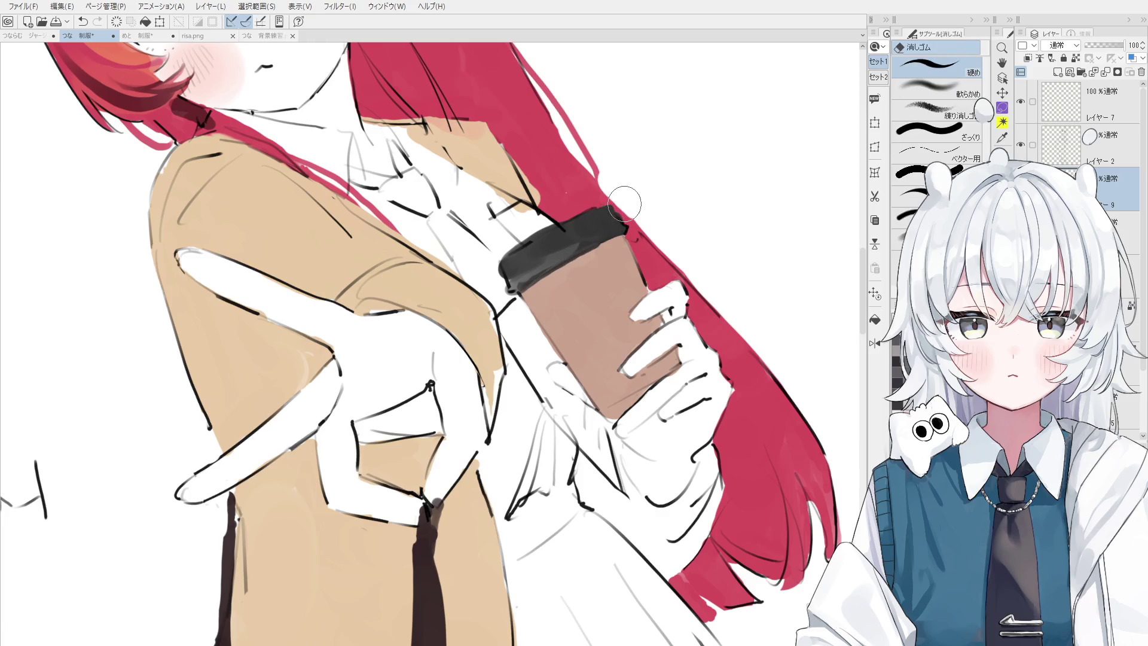
pyautogui.moveTo(517, 246)
pyautogui.mouseDown()
pyautogui.moveTo(524, 256)
pyautogui.moveTo(492, 261)
pyautogui.moveTo(533, 308)
pyautogui.mouseUp()
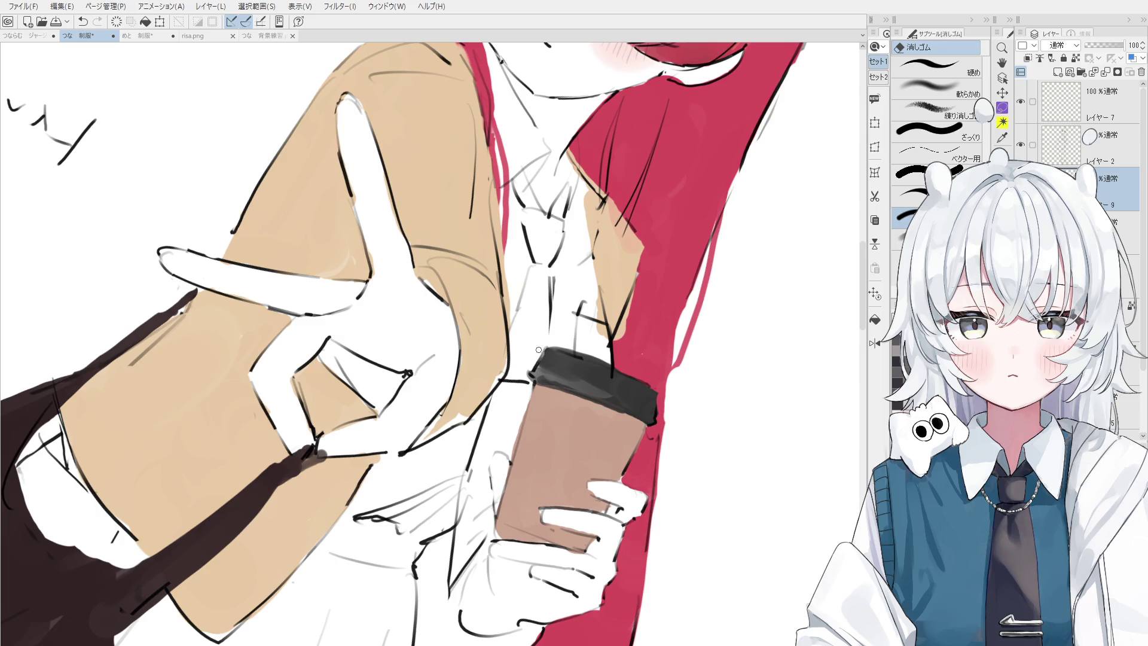
pyautogui.press('-')
pyautogui.press('^')
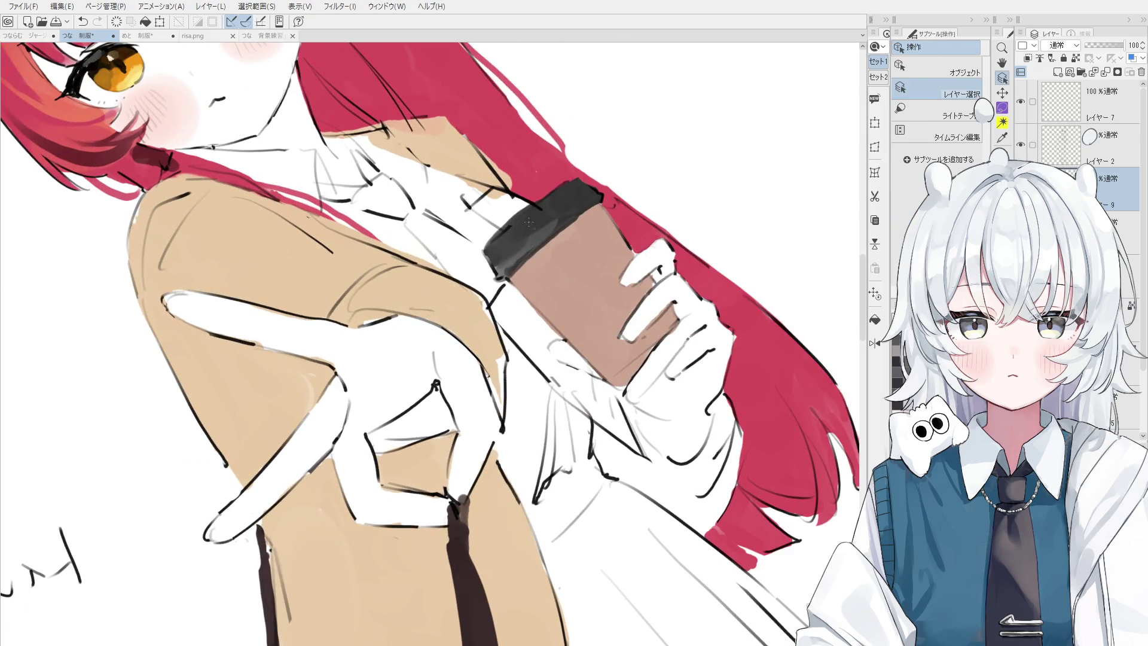
pyautogui.click(938, 66)
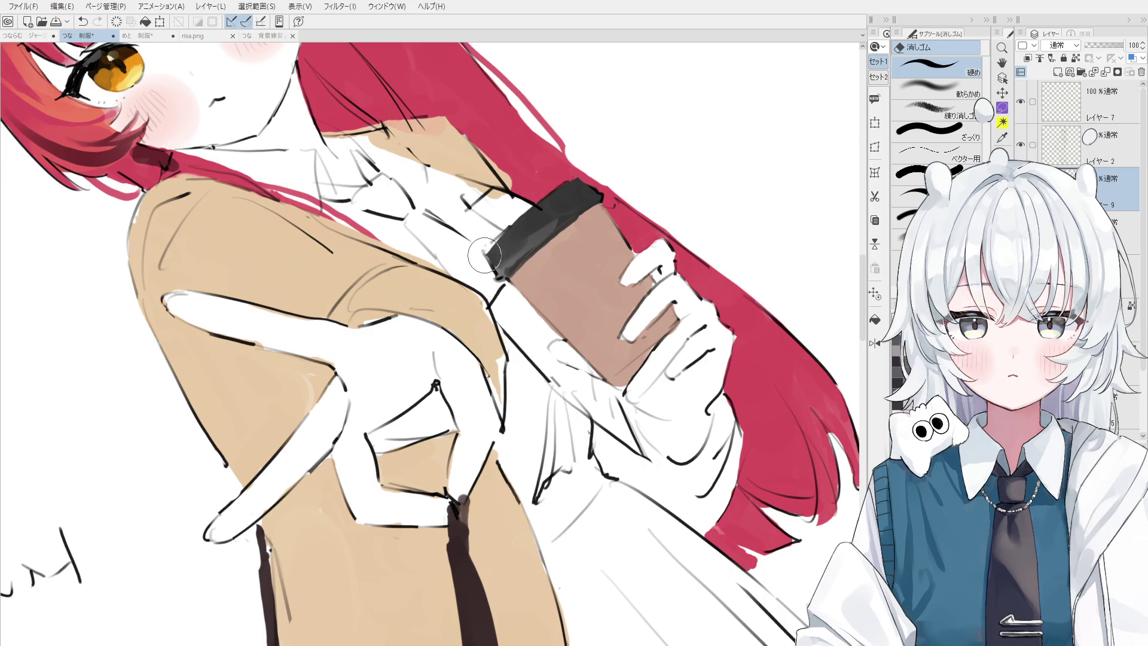
# - Extend the lid slightly to the left, then zoom out to view the whole figure
pyautogui.press('b')
pyautogui.moveTo(508, 235)
pyautogui.mouseDown()
pyautogui.moveTo(489, 250)
pyautogui.moveTo(571, 177)
pyautogui.mouseUp()
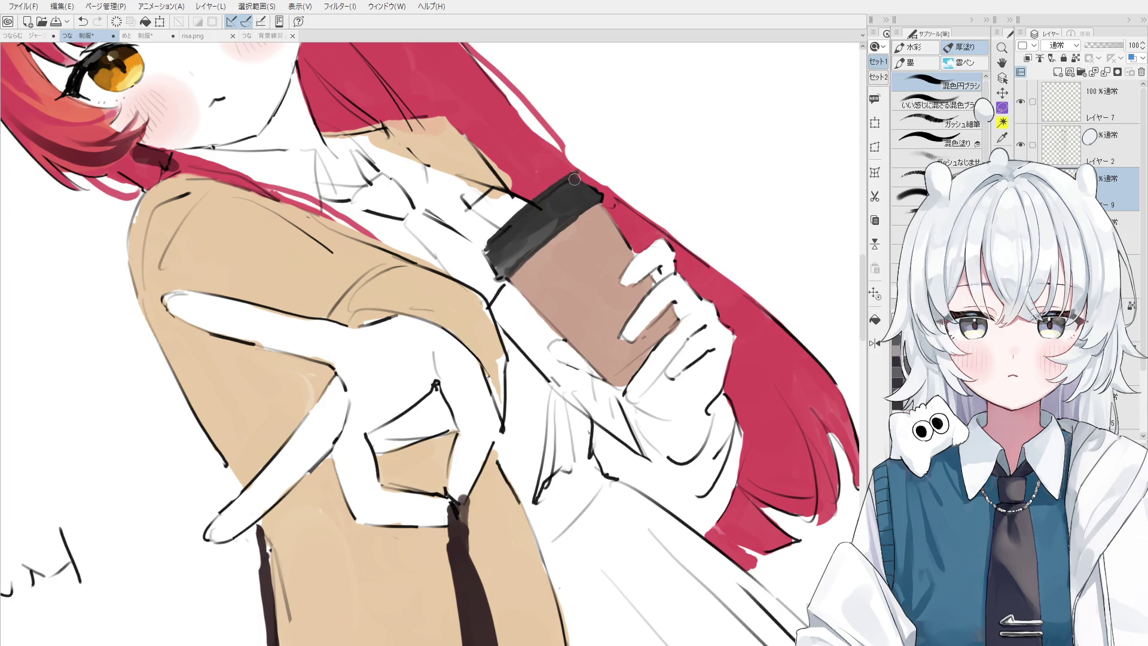
pyautogui.press('e')
pyautogui.hotkey('ctrl', '-')
pyautogui.hotkey('ctrl', '-')
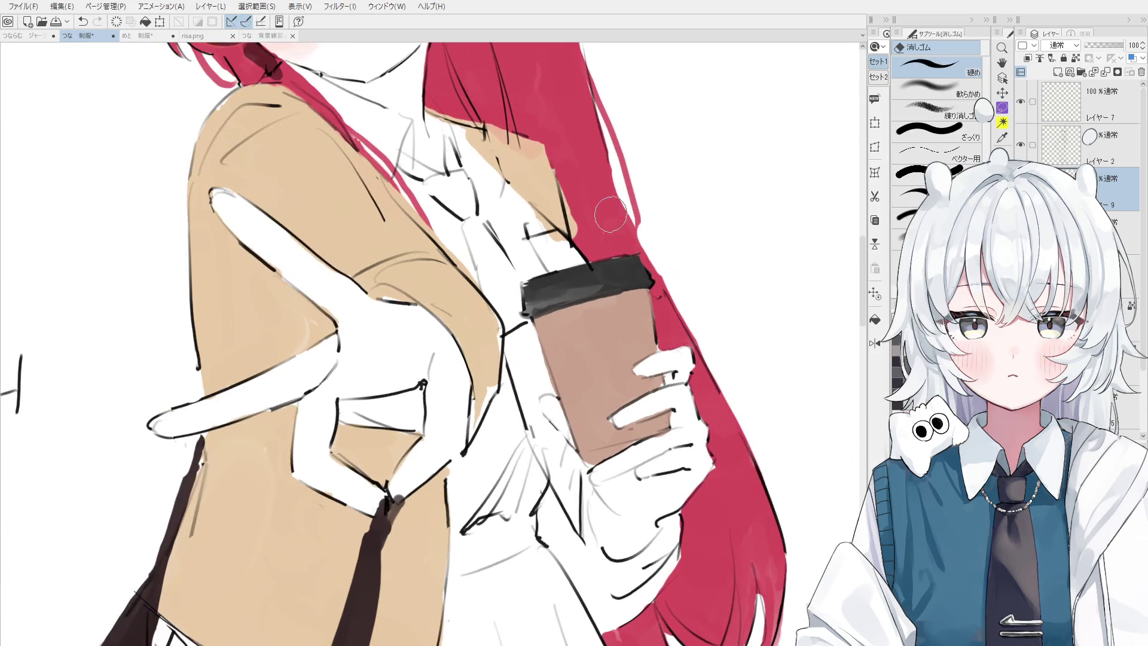
pyautogui.hotkey('ctrl', '-')
pyautogui.press('b')
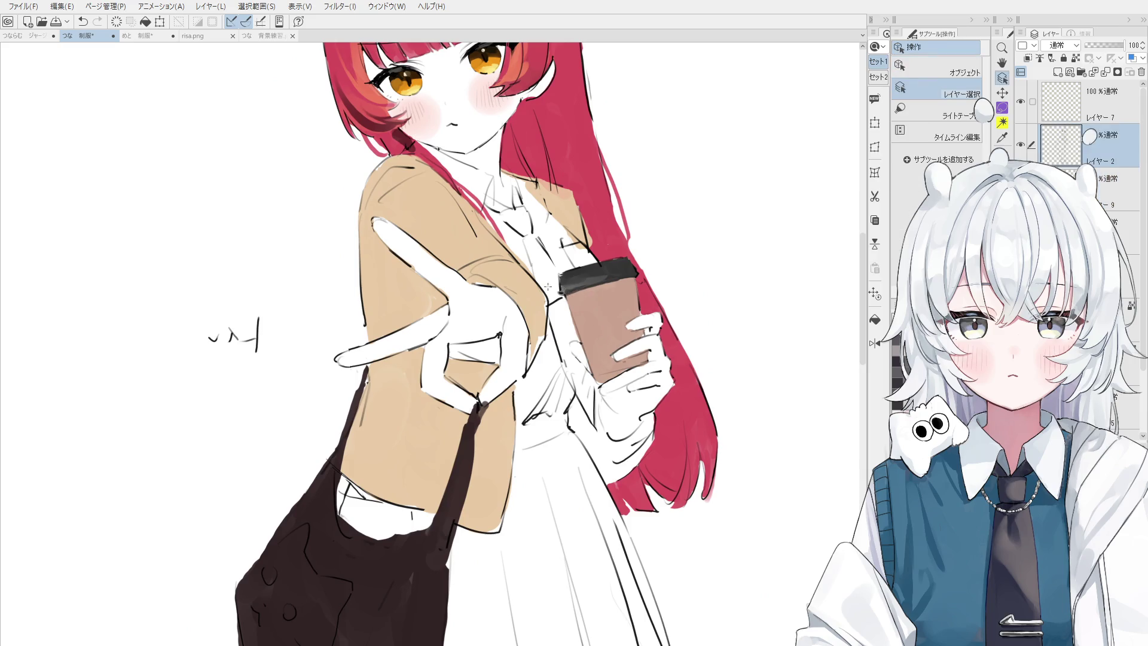
pyautogui.keyDown('ctrl'); pyautogui.keyDown('shift'); pyautogui.click(571, 290); pyautogui.keyUp('shift'); pyautogui.keyUp('ctrl')
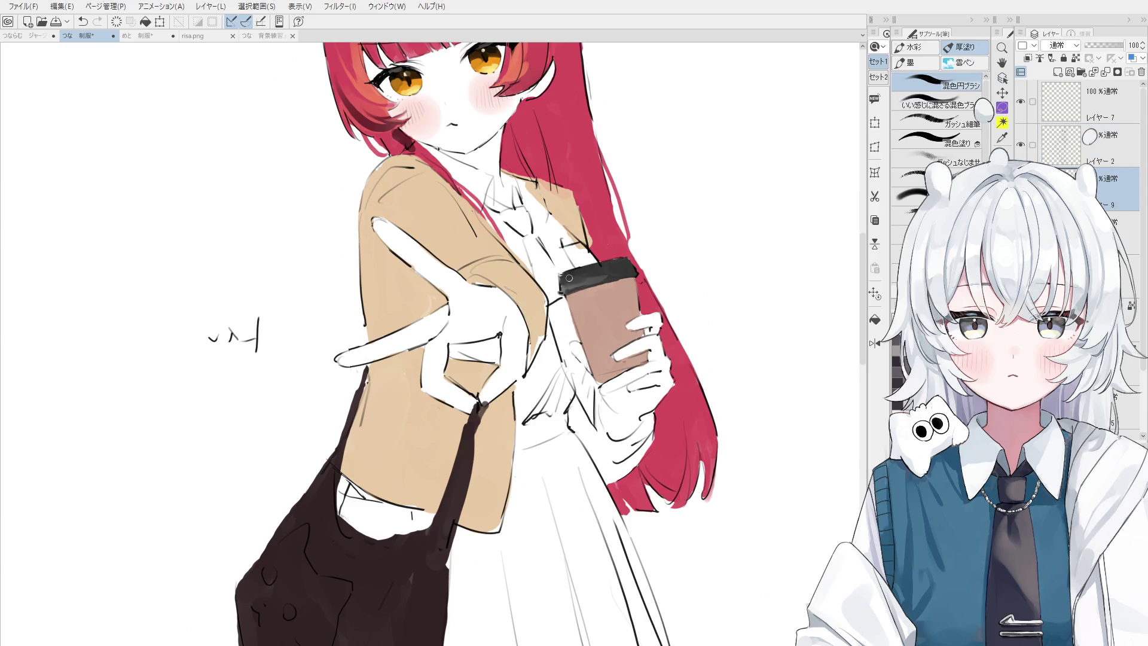
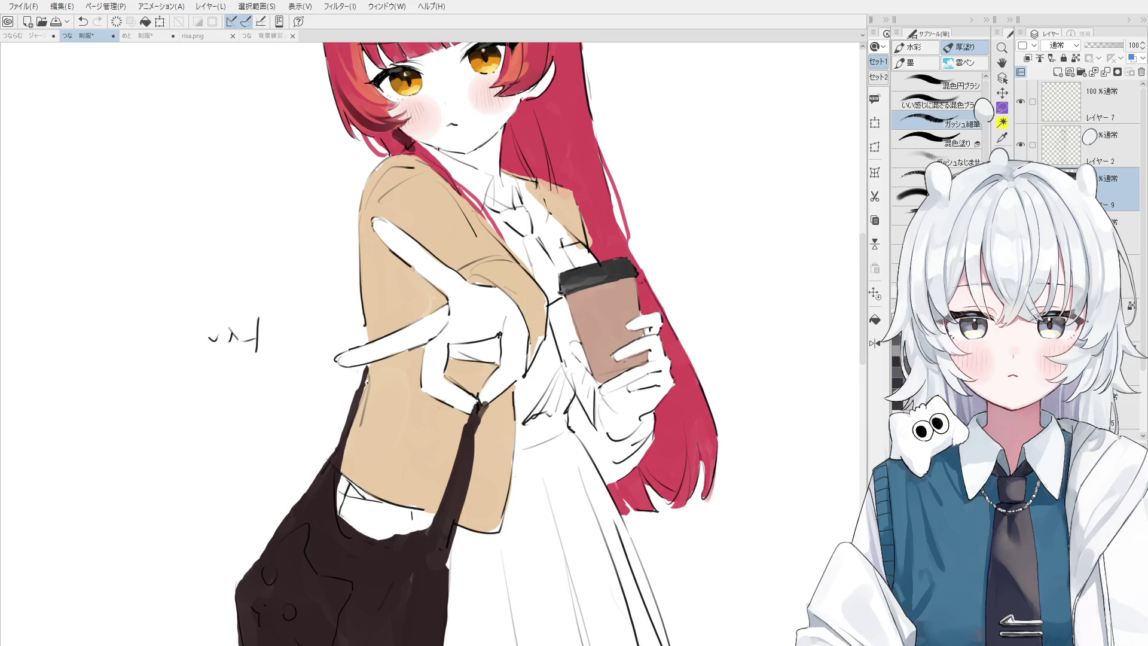
# - Pick the jacket line layer (レイヤー2) from the canvas and undo a stray small stroke
pyautogui.press('o')
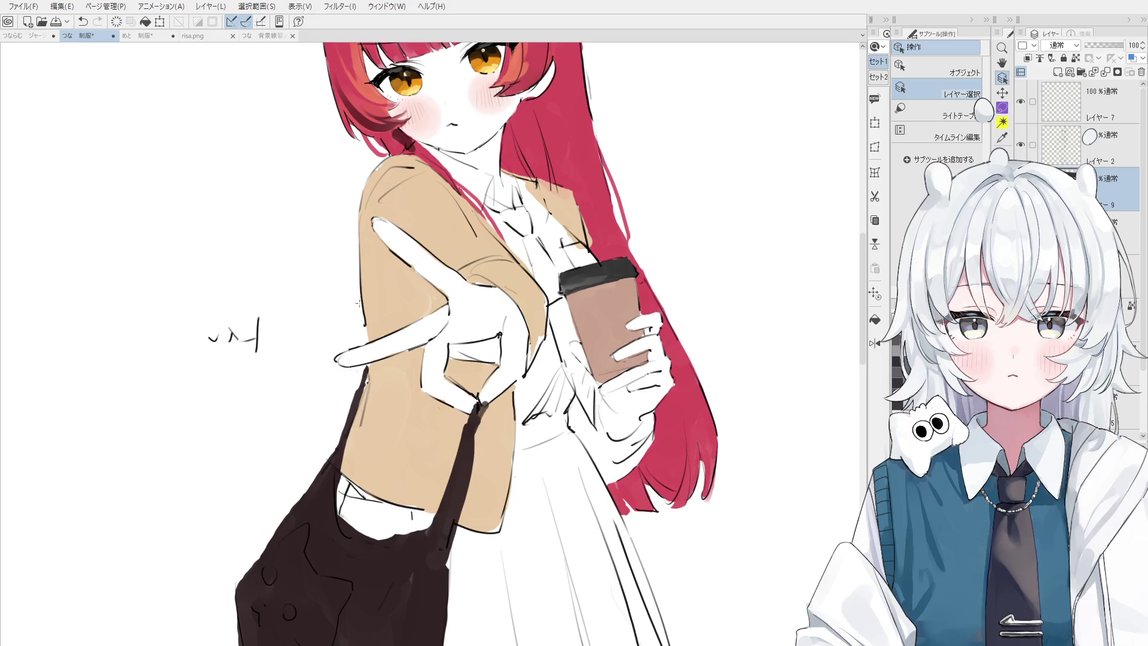
pyautogui.scroll(2, 360, 293)
pyautogui.click(361, 290)
pyautogui.press('e')
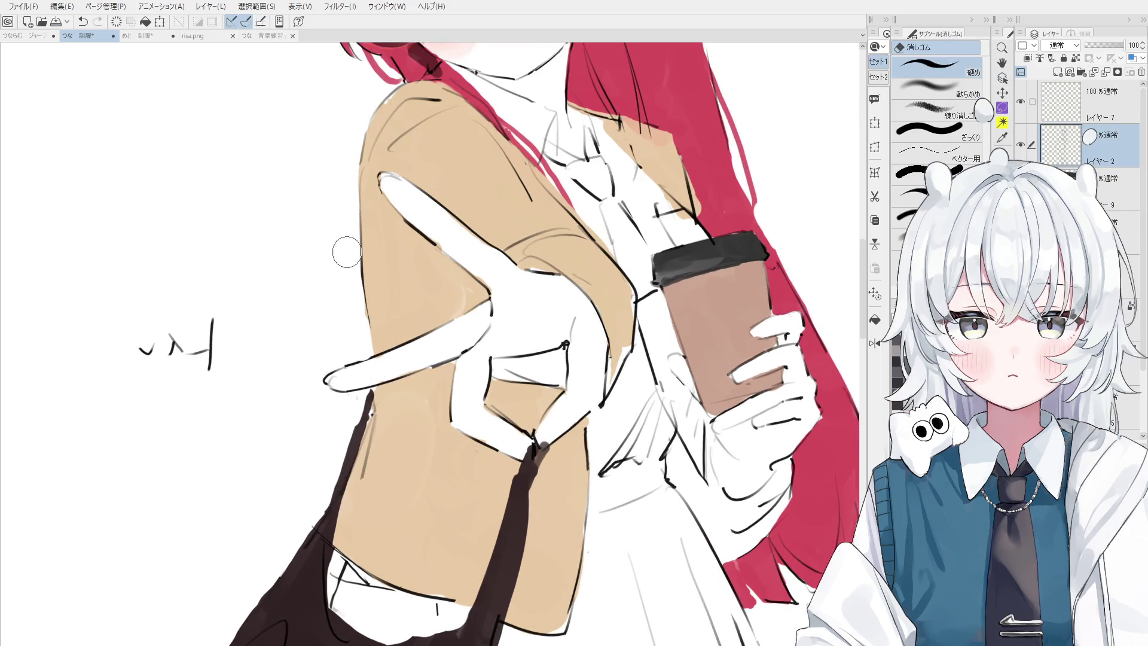
pyautogui.press('p')
pyautogui.hotkey('ctrl', 'z')
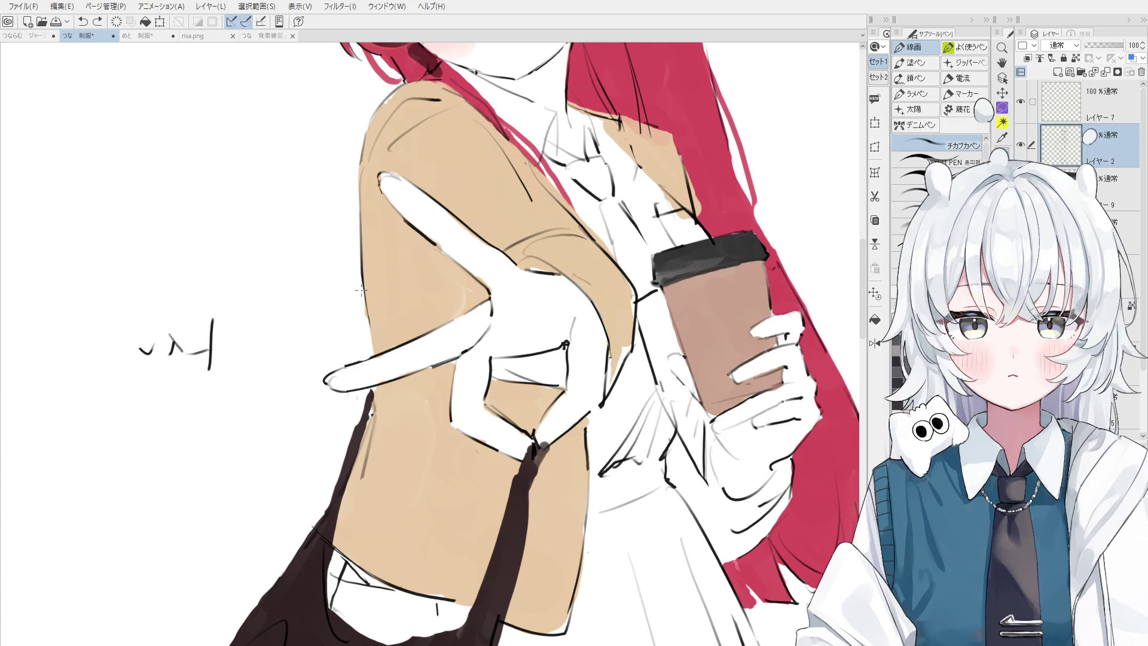
# - Redraw the line along the beige jacket's left edge with a different pen brush
pyautogui.press('.')
pyautogui.moveTo(363, 284); pyautogui.dragTo(373, 358)
pyautogui.hotkey('ctrl', 'z')
pyautogui.moveTo(362, 276); pyautogui.dragTo(371, 361)
pyautogui.hotkey('ctrl', 'z')
pyautogui.moveTo(362, 290); pyautogui.dragTo(373, 358)
pyautogui.hotkey('ctrl', 'z')
# - Reset the canvas rotation to upright, reselect the jacket line layer and adjust the pen size
pyautogui.scroll(-5, 438, 350)
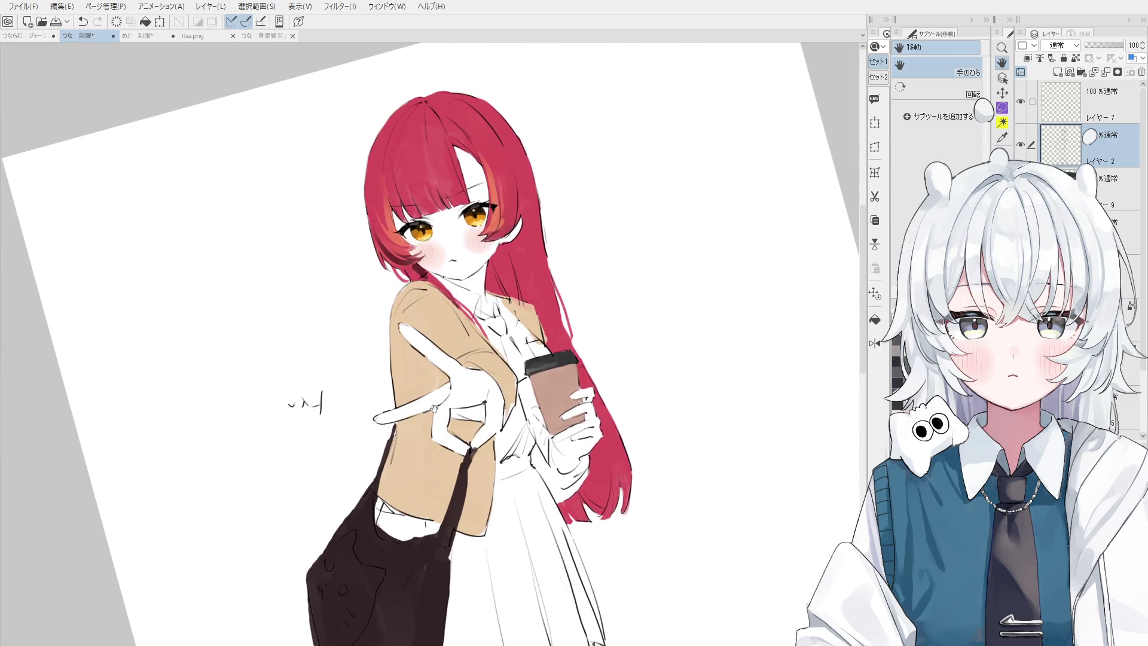
pyautogui.hotkey('ctrl', '@')
pyautogui.scroll(3, 402, 337)
pyautogui.keyDown('ctrl'); pyautogui.keyDown('shift'); pyautogui.click(402, 337); pyautogui.keyUp('shift'); pyautogui.keyUp('ctrl')
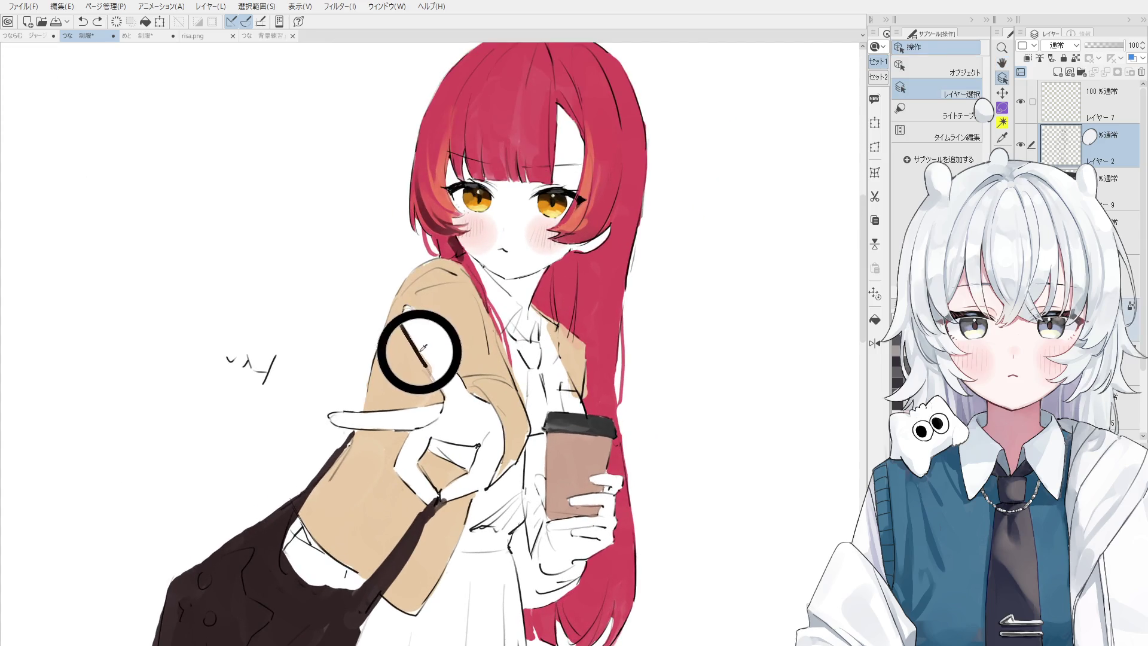
pyautogui.press('p')
pyautogui.moveTo(397, 342); pyautogui.dragTo(400, 334)
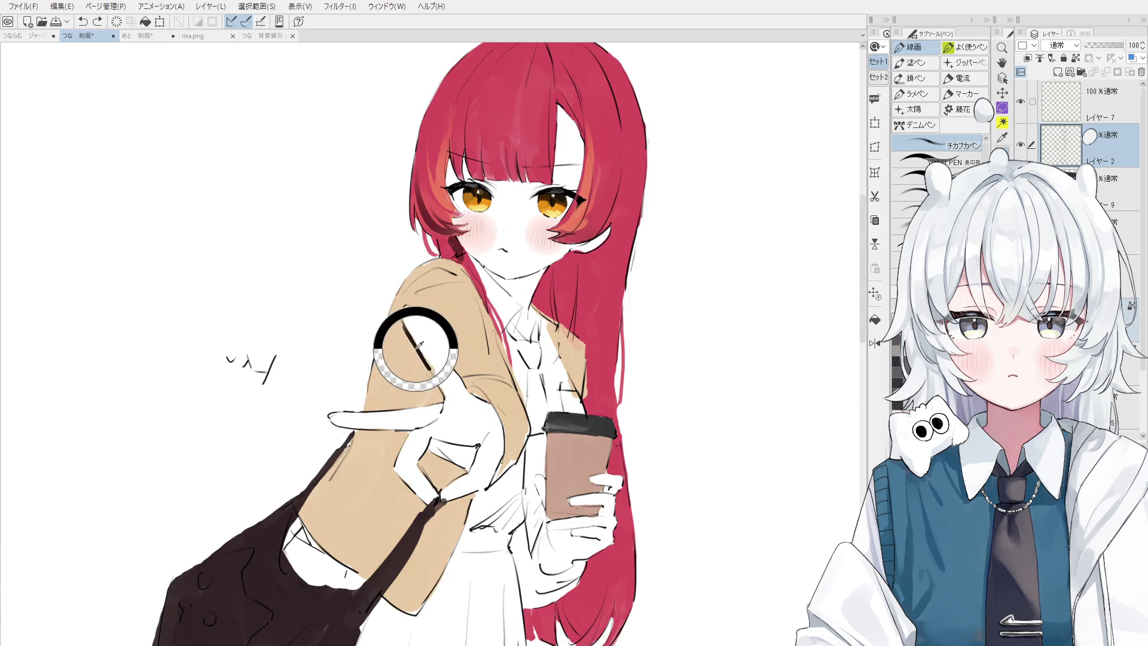
# - Rotate the view counterclockwise and redo the short touch-up stroke near the pointing hand
pyautogui.press('.')
pyautogui.scroll(2, 416, 366)
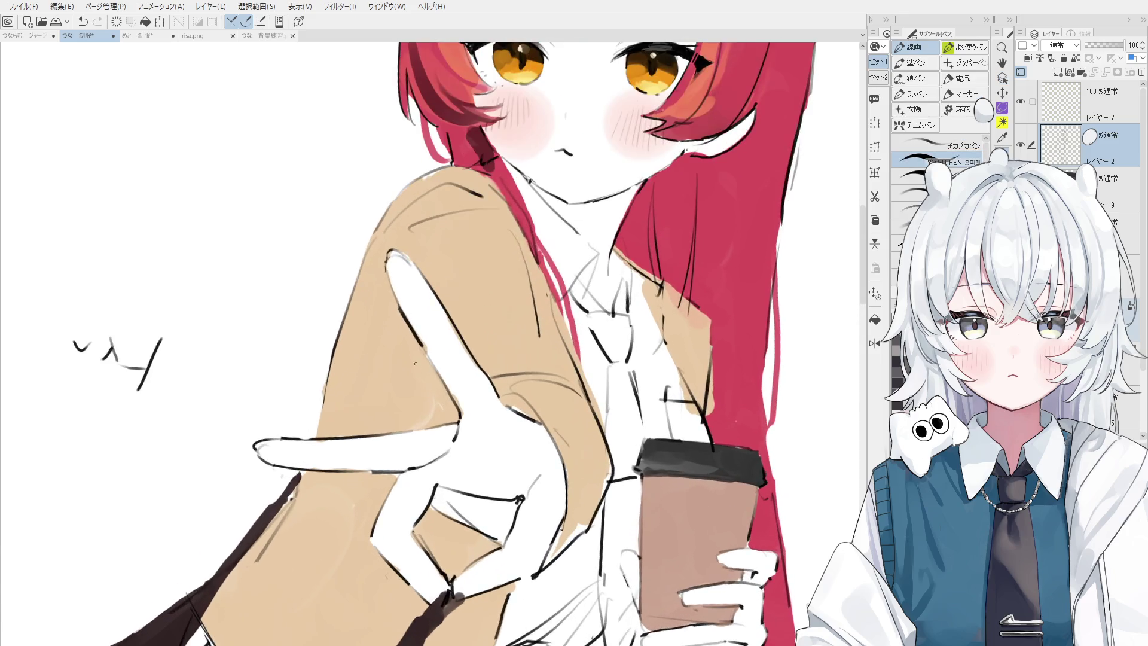
pyautogui.press(',')
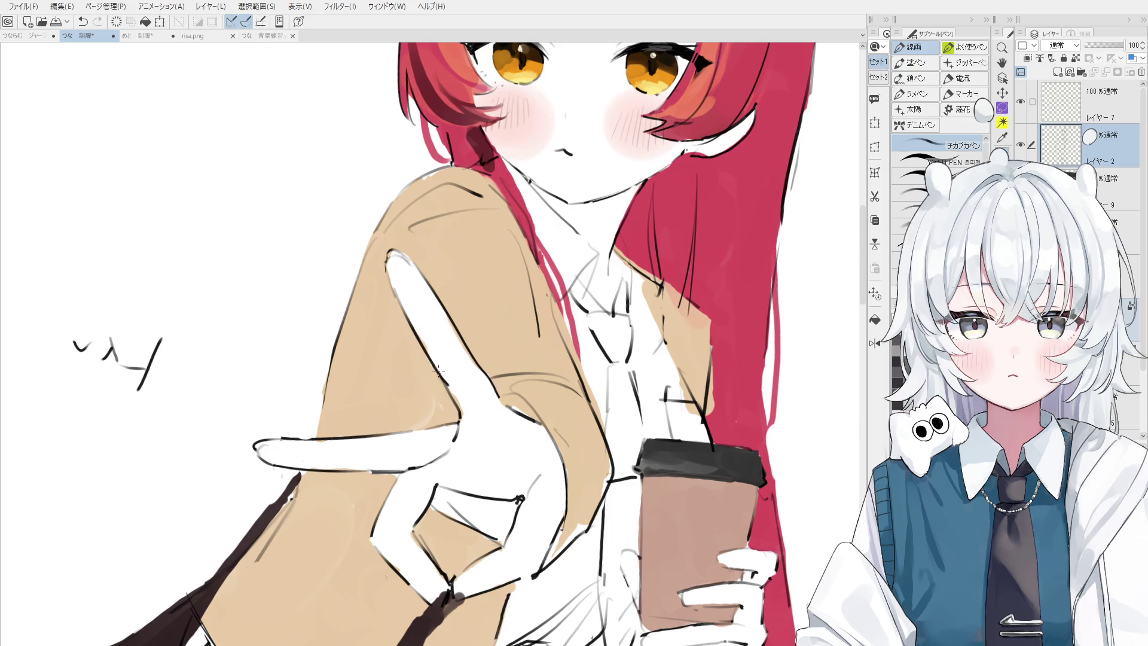
pyautogui.scroll(-1, 442, 314)
pyautogui.press('-')
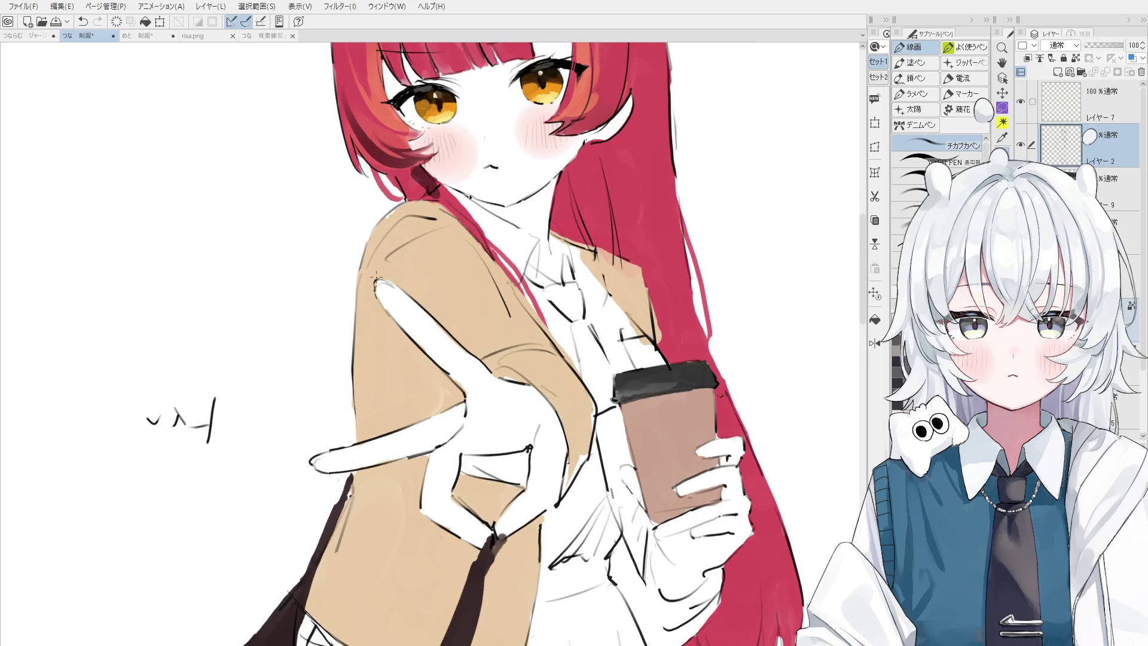
pyautogui.press('-')
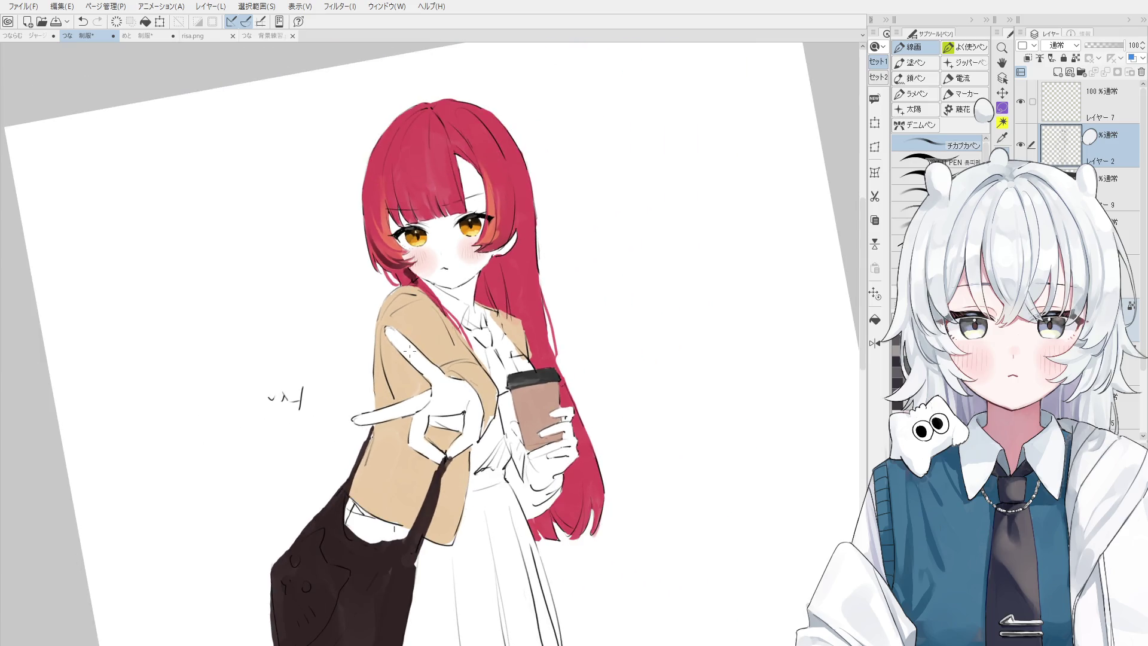
pyautogui.hotkey('ctrl', 'z')
pyautogui.moveTo(388, 344); pyautogui.dragTo(405, 406)
pyautogui.hotkey('ctrl', 'z')
pyautogui.press('-')
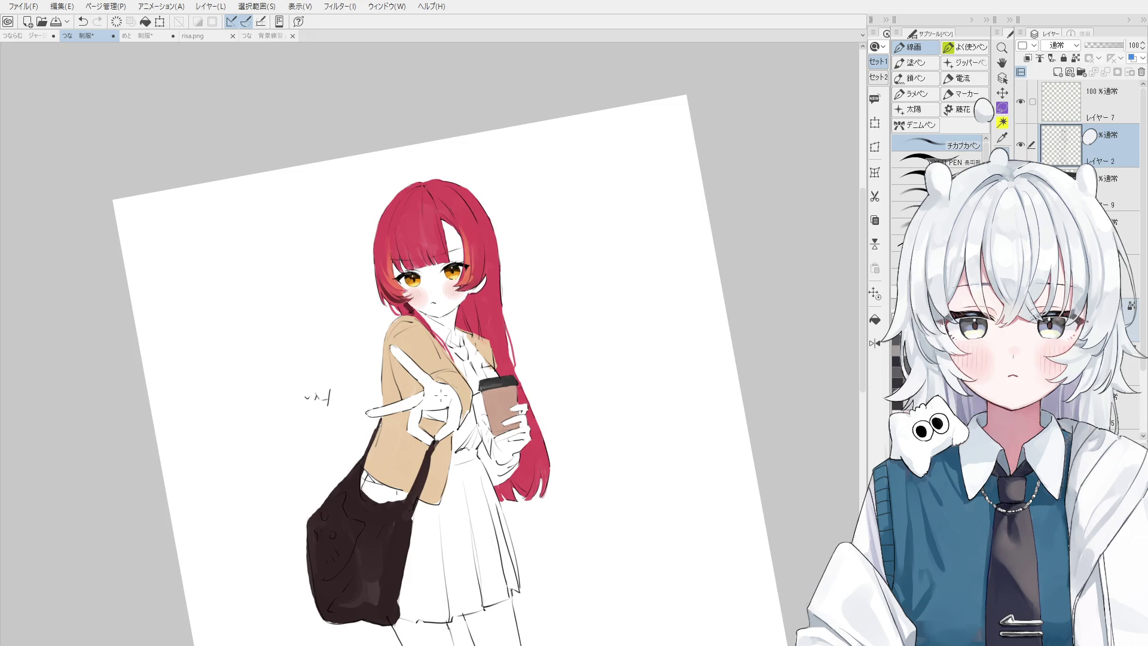
pyautogui.hotkey('ctrl', 'h')
pyautogui.press('h')
pyautogui.hotkey('ctrl', 'r')
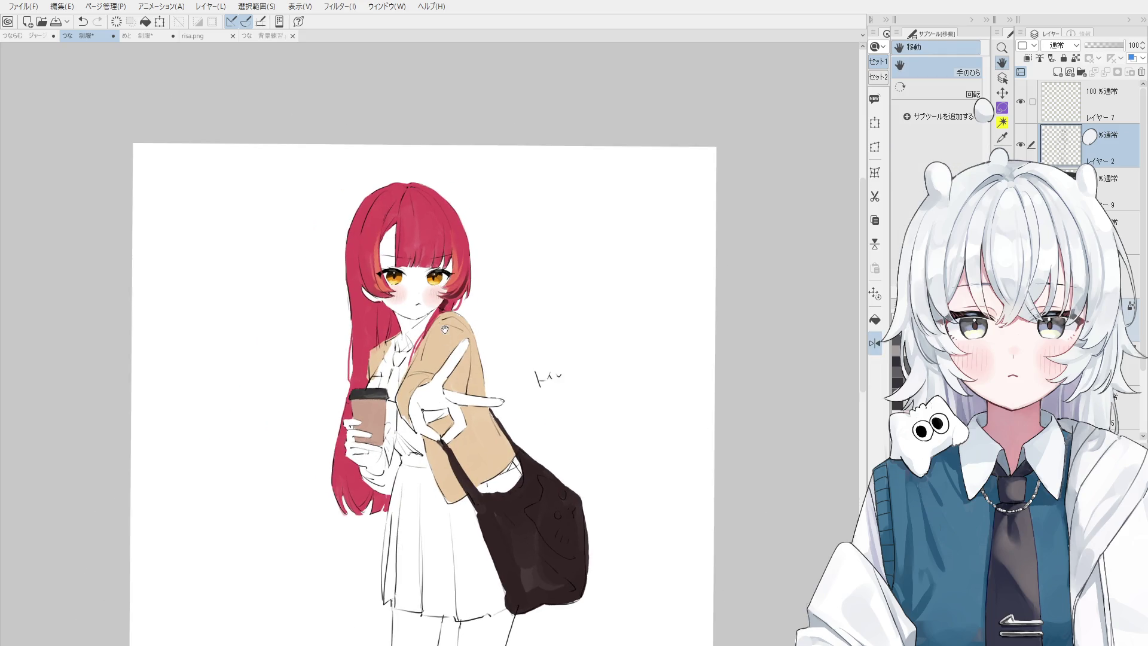
pyautogui.scroll(3, 446, 339)
pyautogui.press('o')
pyautogui.scroll(3, 445, 339)
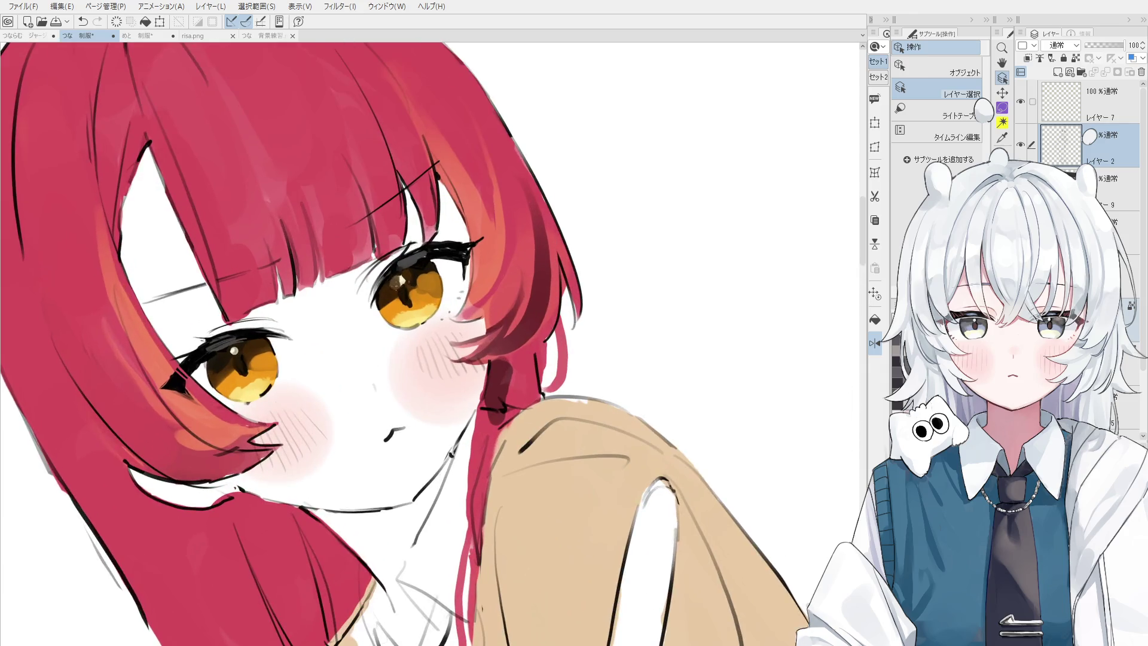
pyautogui.scroll(4, 396, 286)
pyautogui.press('p')
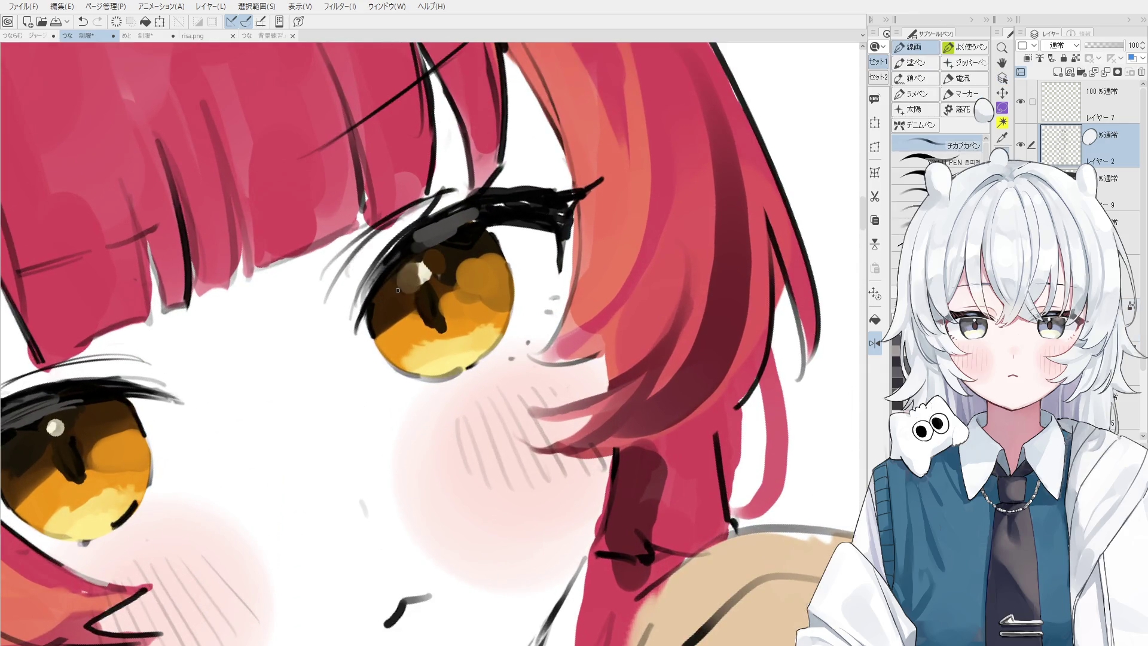
pyautogui.scroll(2, 399, 292)
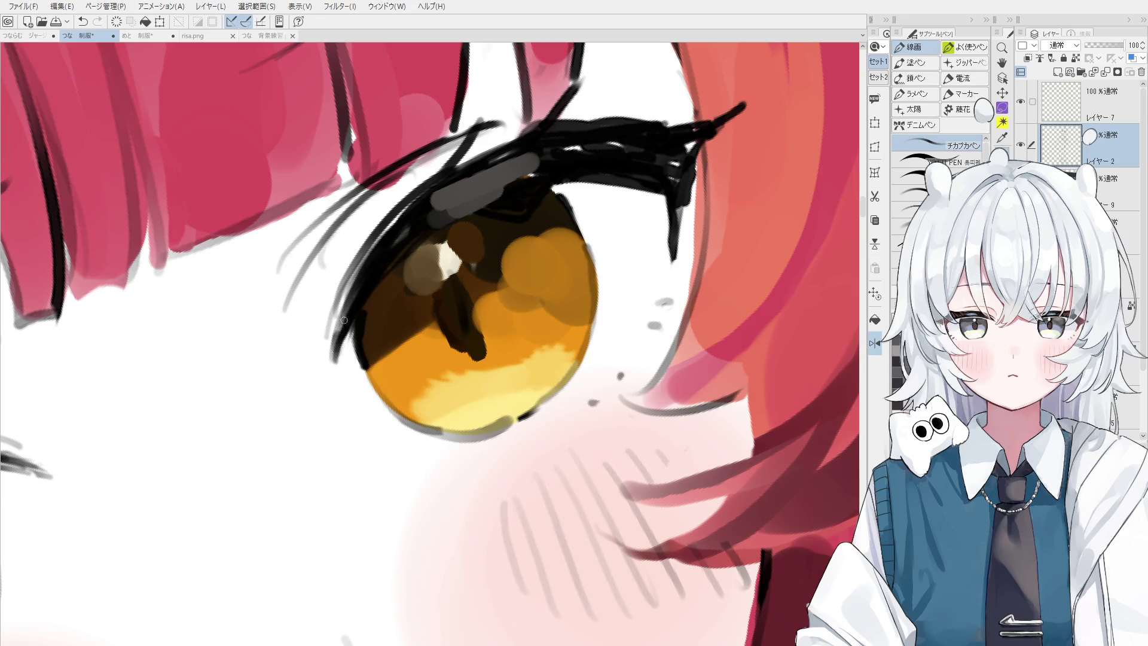
pyautogui.scroll(-5, 397, 245)
pyautogui.press('h')
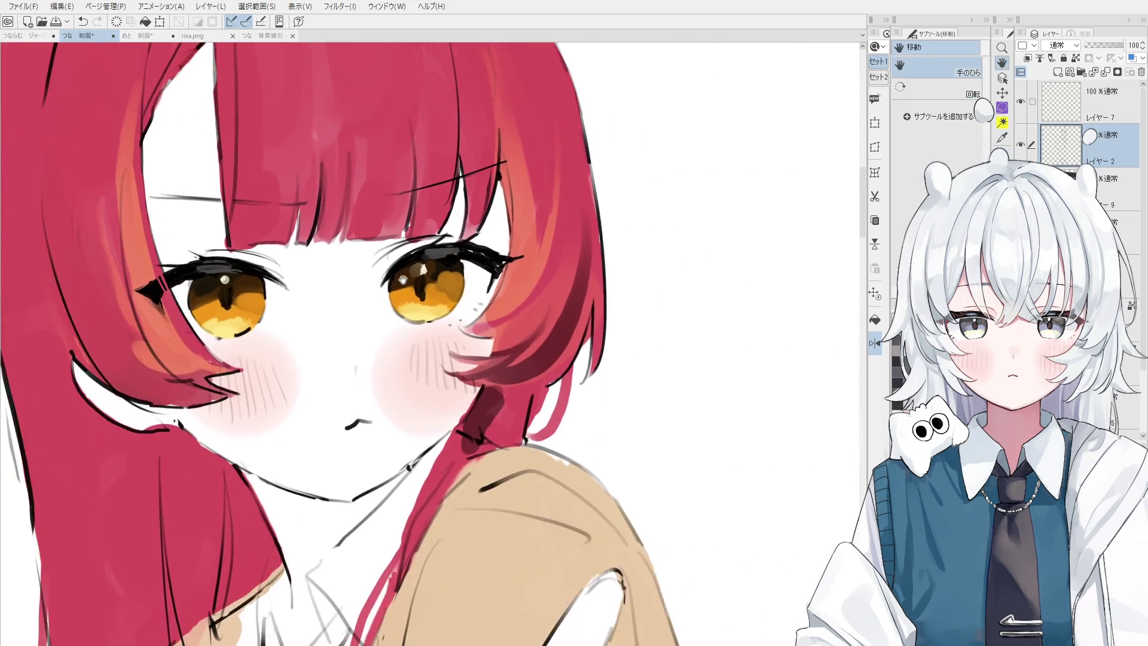
pyautogui.moveTo(396, 285); pyautogui.dragTo(488, 221)
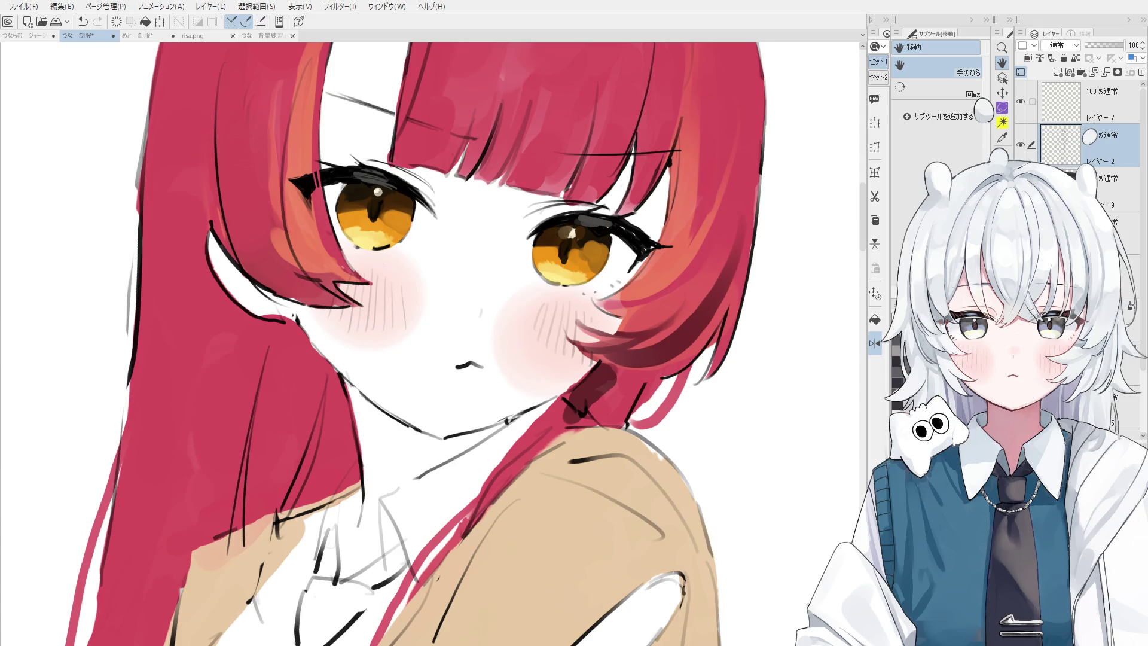
pyautogui.scroll(-5, 607, 423)
pyautogui.press('o')
pyautogui.scroll(2, 608, 423)
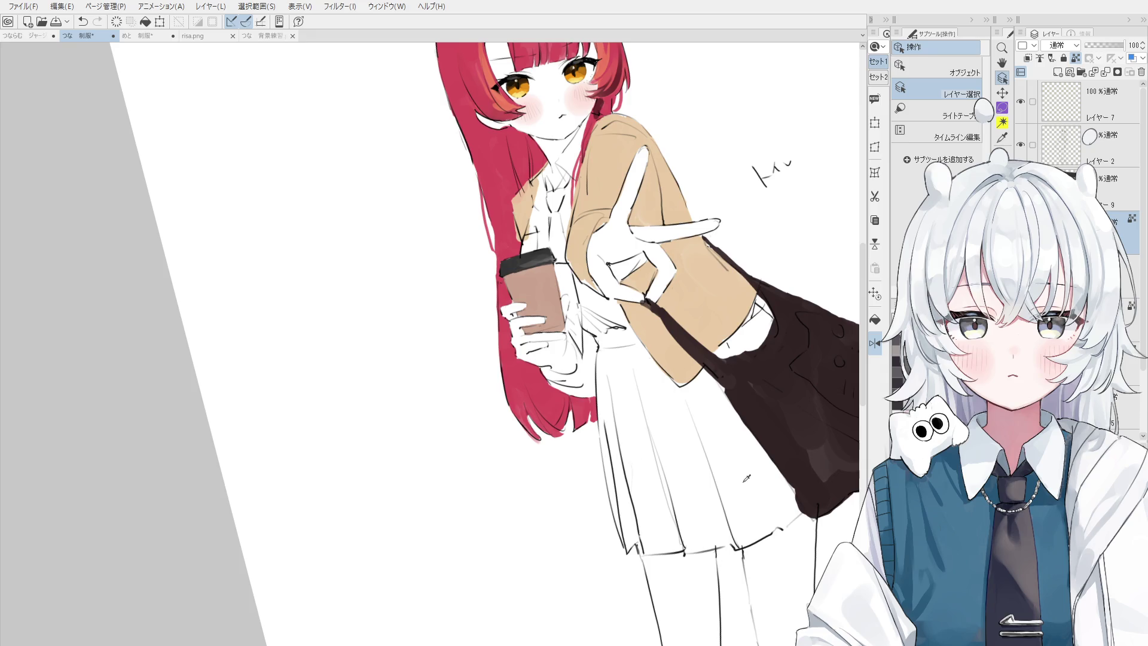
# - Paint over the brown cup in pale colour with the 混色円ブラシ brush
pyautogui.press('b')
pyautogui.moveTo(520, 292)
pyautogui.mouseDown()
pyautogui.moveTo(532, 287)
pyautogui.moveTo(538, 299)
pyautogui.moveTo(544, 281)
pyautogui.mouseUp()
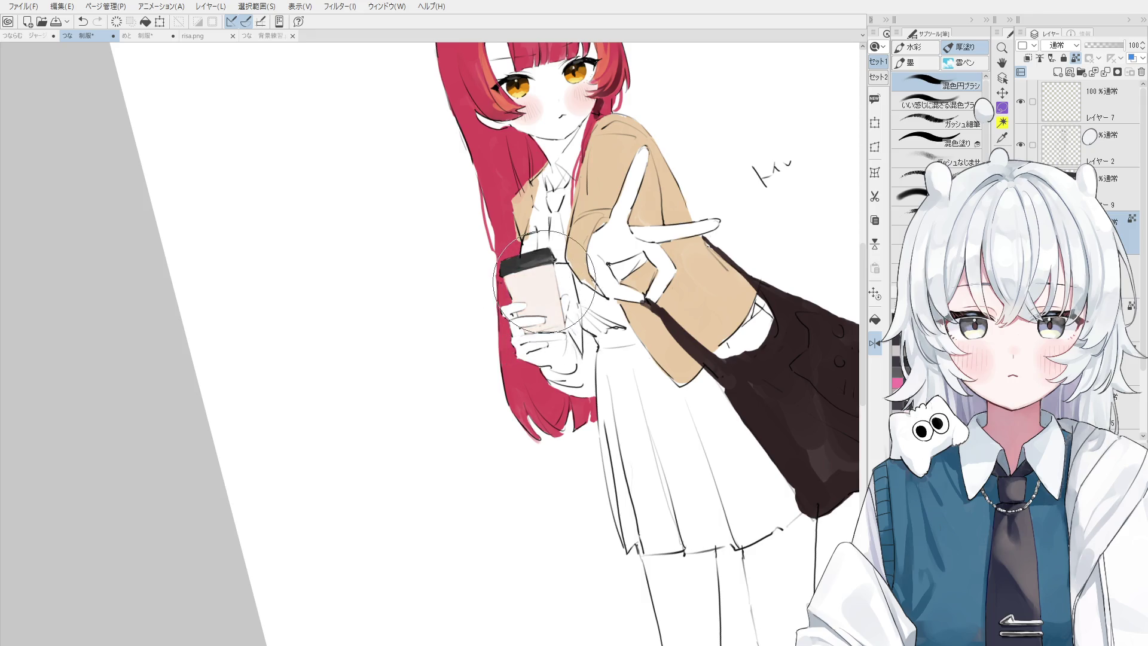
pyautogui.scroll(2, 543, 281)
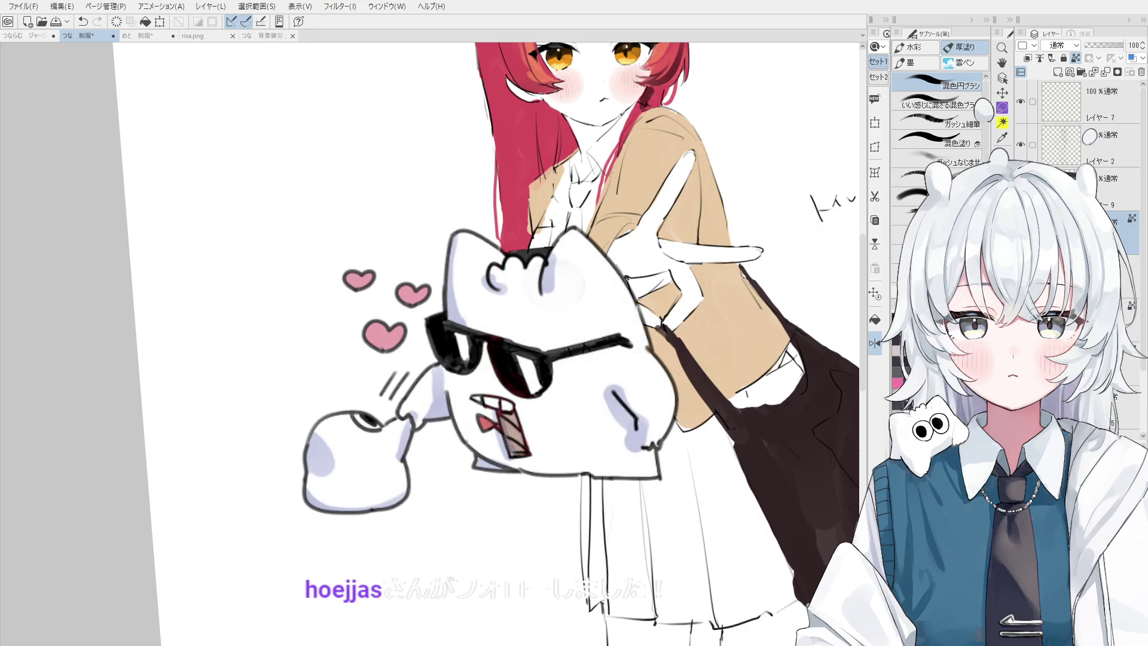
pyautogui.hotkey('ctrl', 'z')
pyautogui.hotkey('ctrl', 'y')
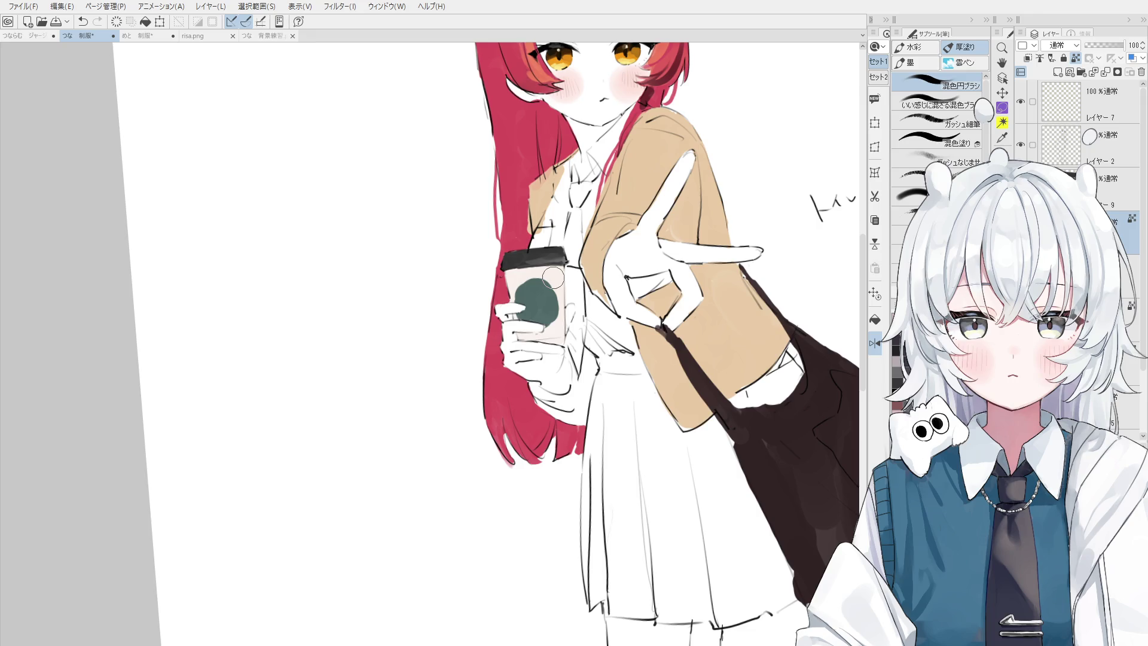
# - Pick the cup's layer from the canvas and touch up the top of the coffee cup
pyautogui.keyDown('ctrl'); pyautogui.keyDown('shift'); pyautogui.click(548, 221); pyautogui.keyUp('shift'); pyautogui.keyUp('ctrl')
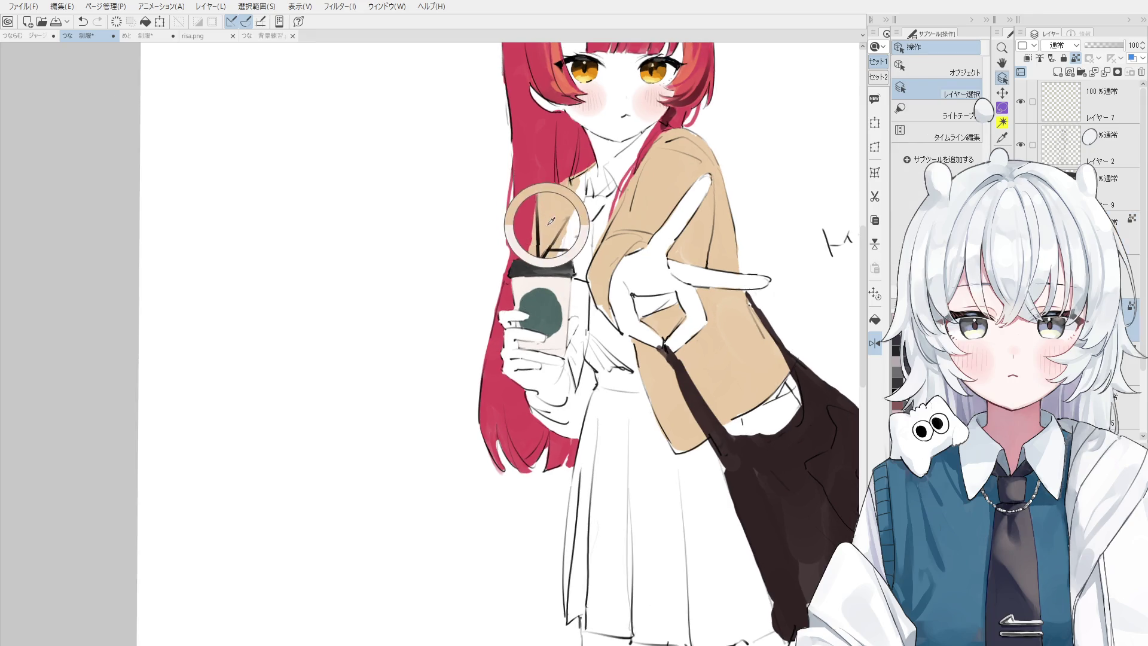
pyautogui.hotkey('ctrl', 'z')
pyautogui.keyDown('ctrl'); pyautogui.keyDown('shift'); pyautogui.click(529, 204); pyautogui.keyUp('shift'); pyautogui.keyUp('ctrl')
pyautogui.moveTo(528, 209); pyautogui.dragTo(545, 242)
pyautogui.keyDown('ctrl'); pyautogui.keyDown('shift'); pyautogui.click(538, 197); pyautogui.keyUp('shift'); pyautogui.keyUp('ctrl')
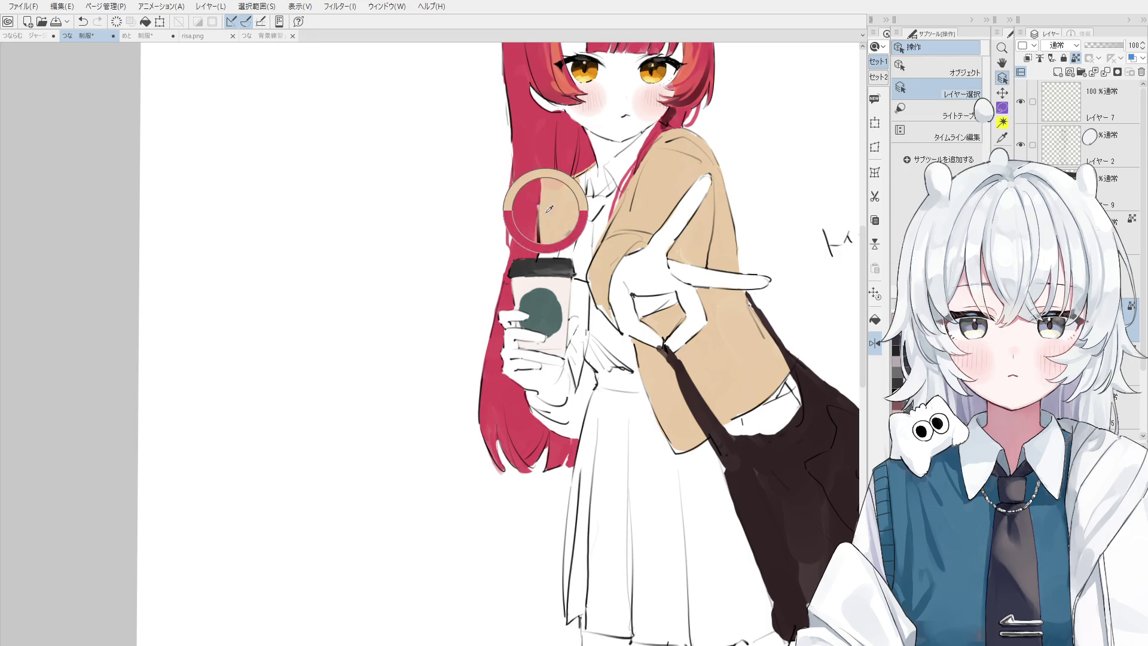
# - Flip the canvas horizontally and zoom out to show the whole figure
pyautogui.scroll(-3, 550, 235)
pyautogui.press('h')
pyautogui.moveTo(444, 192); pyautogui.dragTo(545, 191)
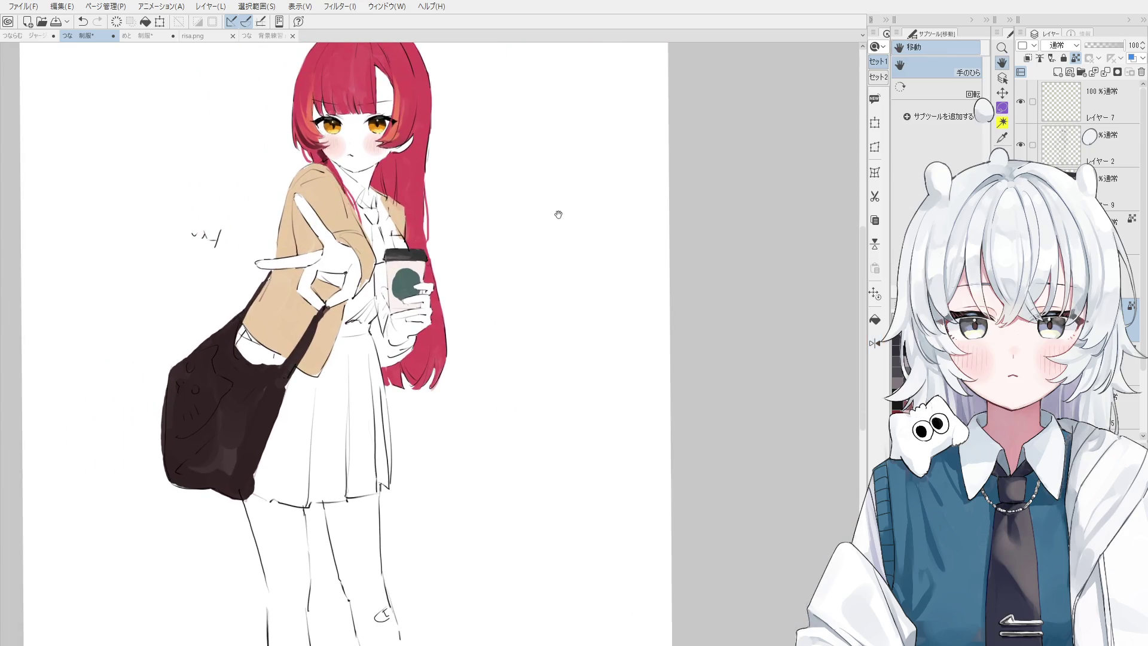
pyautogui.scroll(-2, 566, 213)
pyautogui.moveTo(491, 249); pyautogui.dragTo(574, 353)
pyautogui.scroll(1, 574, 353)
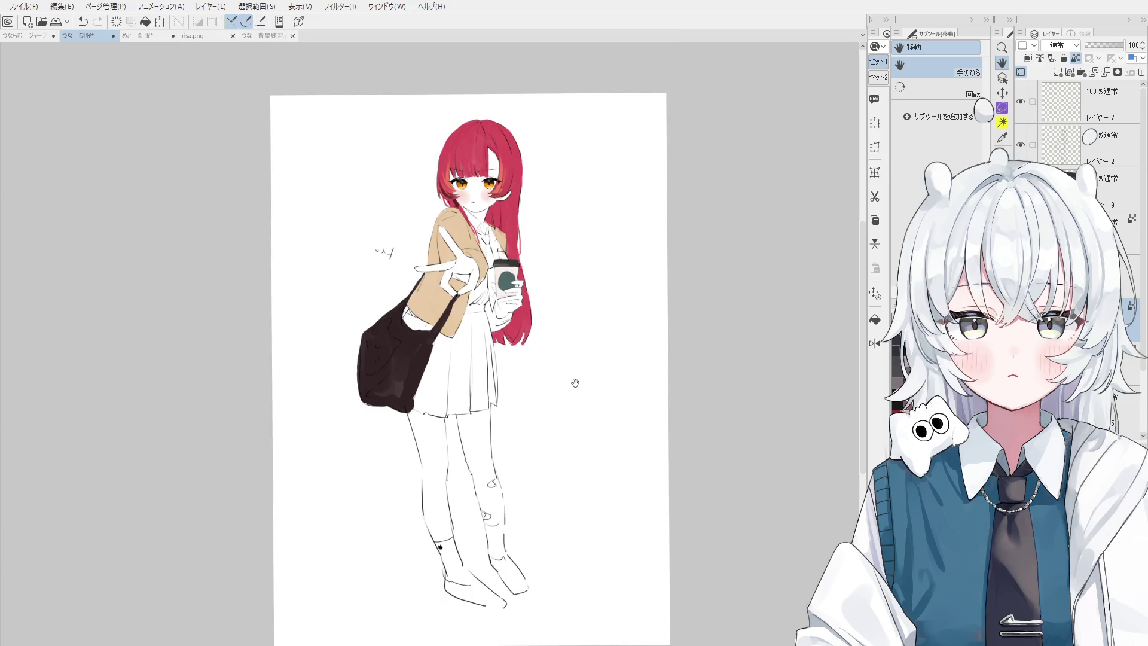
# - Paint a darker grey-purple shadow on the skirt beside the bag
pyautogui.scroll(1, 575, 382)
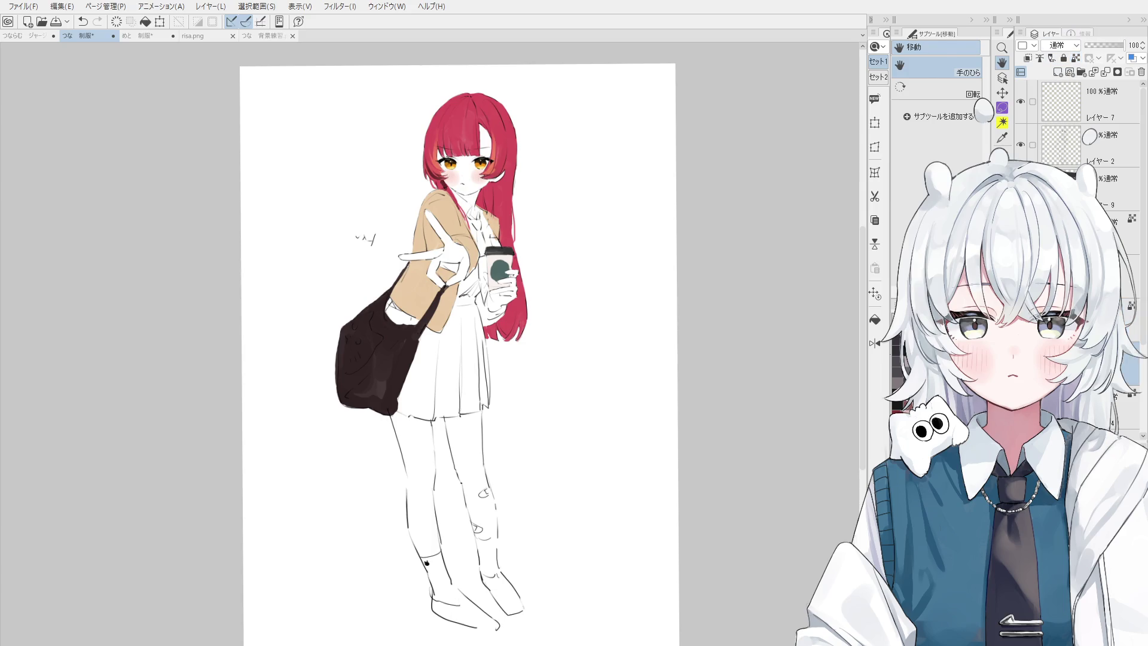
pyautogui.press('b')
pyautogui.moveTo(436, 373)
pyautogui.mouseDown()
pyautogui.moveTo(418, 368)
pyautogui.moveTo(412, 409)
pyautogui.moveTo(457, 414)
pyautogui.mouseUp()
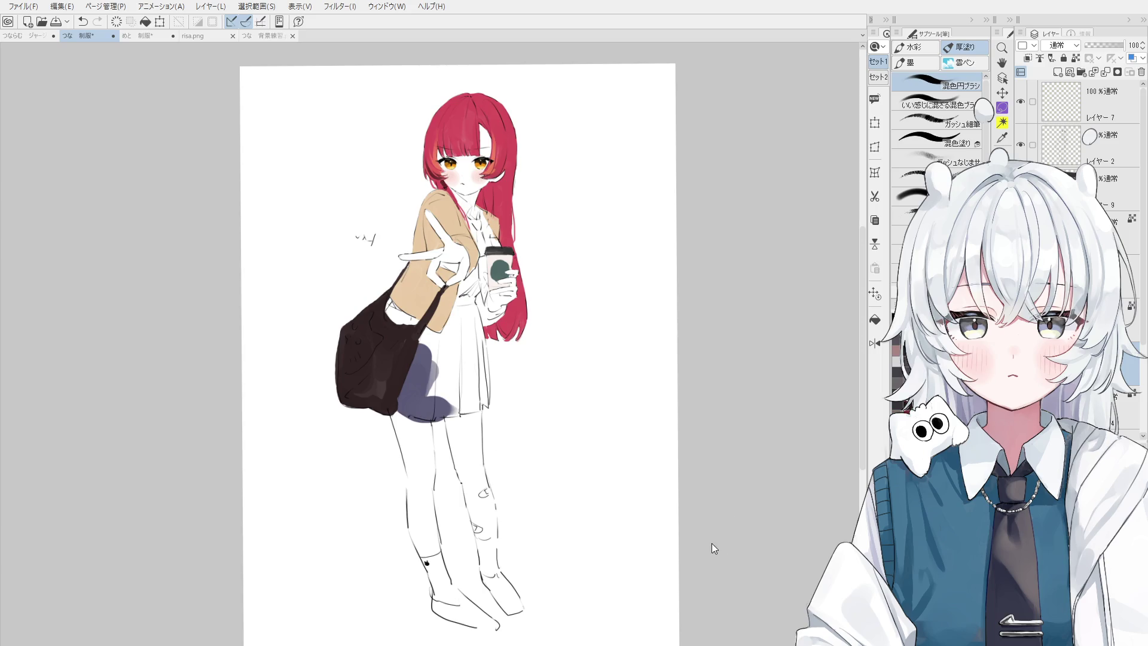
pyautogui.moveTo(440, 398)
pyautogui.mouseDown()
pyautogui.moveTo(469, 406)
pyautogui.moveTo(451, 335)
pyautogui.moveTo(430, 346)
pyautogui.moveTo(394, 314)
pyautogui.moveTo(467, 312)
pyautogui.moveTo(469, 373)
pyautogui.moveTo(455, 359)
pyautogui.moveTo(475, 359)
pyautogui.moveTo(488, 394)
pyautogui.mouseUp()
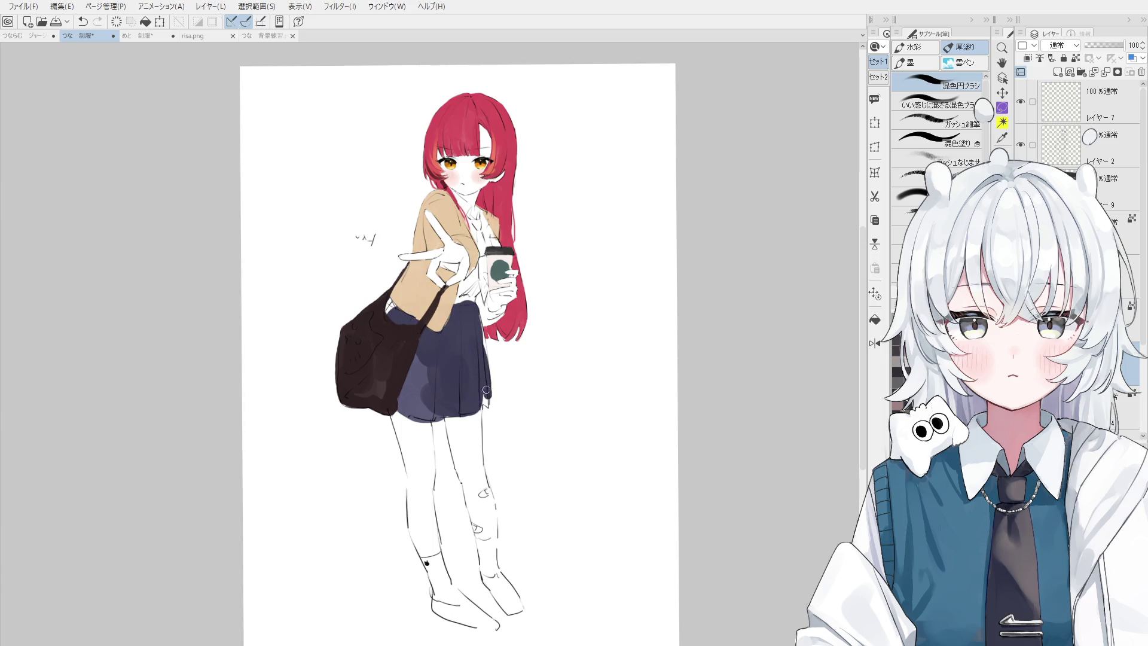
# - Repaint the skirt's right edge in navy after undoing the previous stroke
pyautogui.press('e')
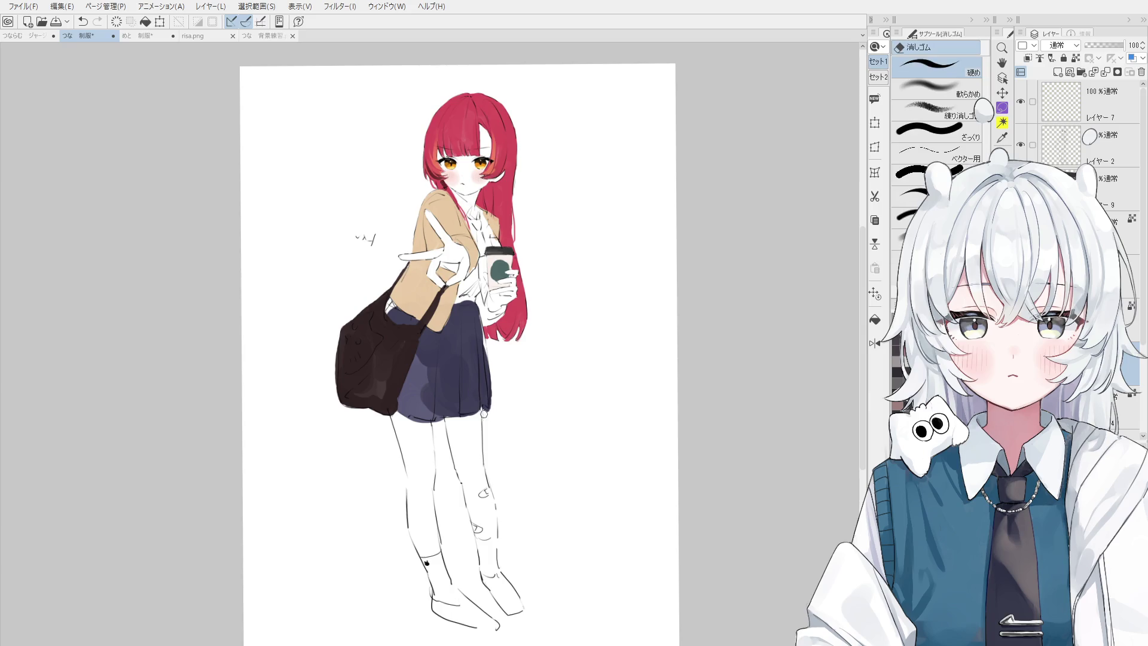
pyautogui.press('b')
pyautogui.hotkey('ctrl', 'z')
pyautogui.moveTo(486, 371); pyautogui.dragTo(474, 334)
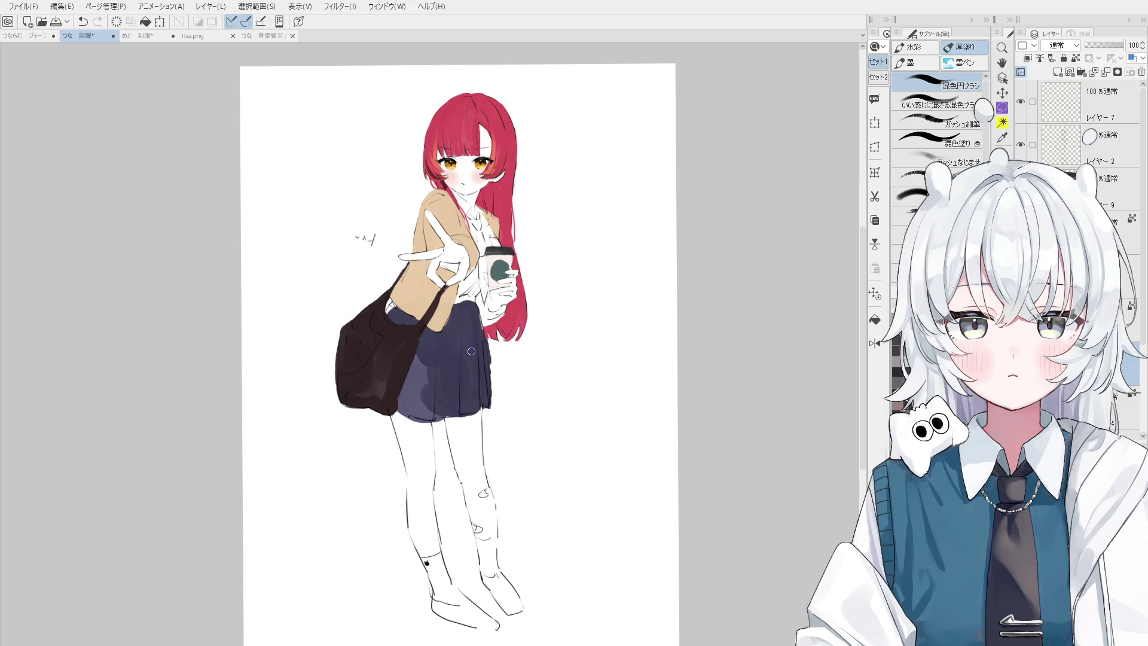
pyautogui.press('-')
# - Blend the navy skirt's hem and fill the waist gap above it with navy
pyautogui.press('o')
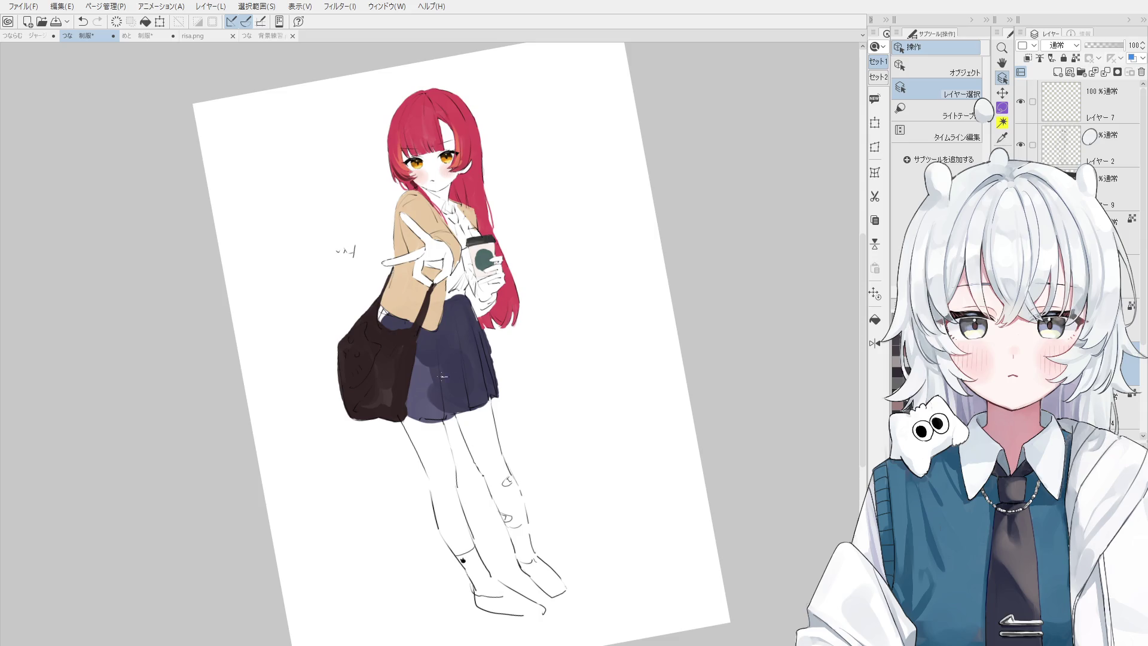
pyautogui.press('b')
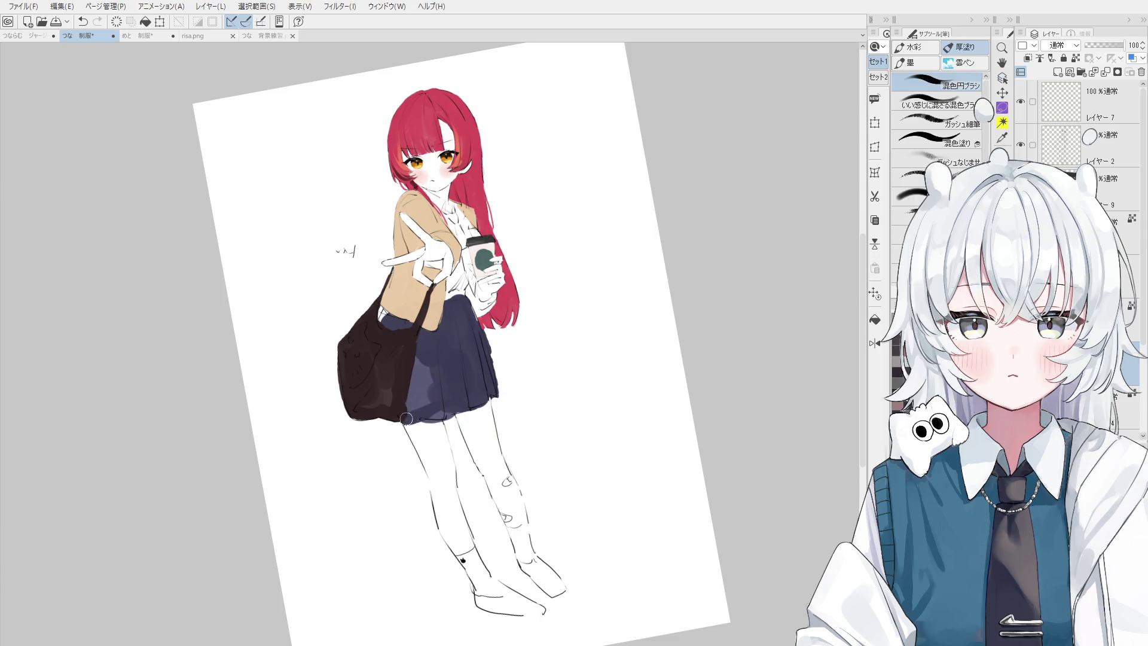
pyautogui.moveTo(410, 413)
pyautogui.mouseDown()
pyautogui.moveTo(460, 408)
pyautogui.moveTo(413, 411)
pyautogui.moveTo(436, 363)
pyautogui.moveTo(473, 353)
pyautogui.moveTo(433, 353)
pyautogui.moveTo(446, 389)
pyautogui.moveTo(454, 383)
pyautogui.mouseUp()
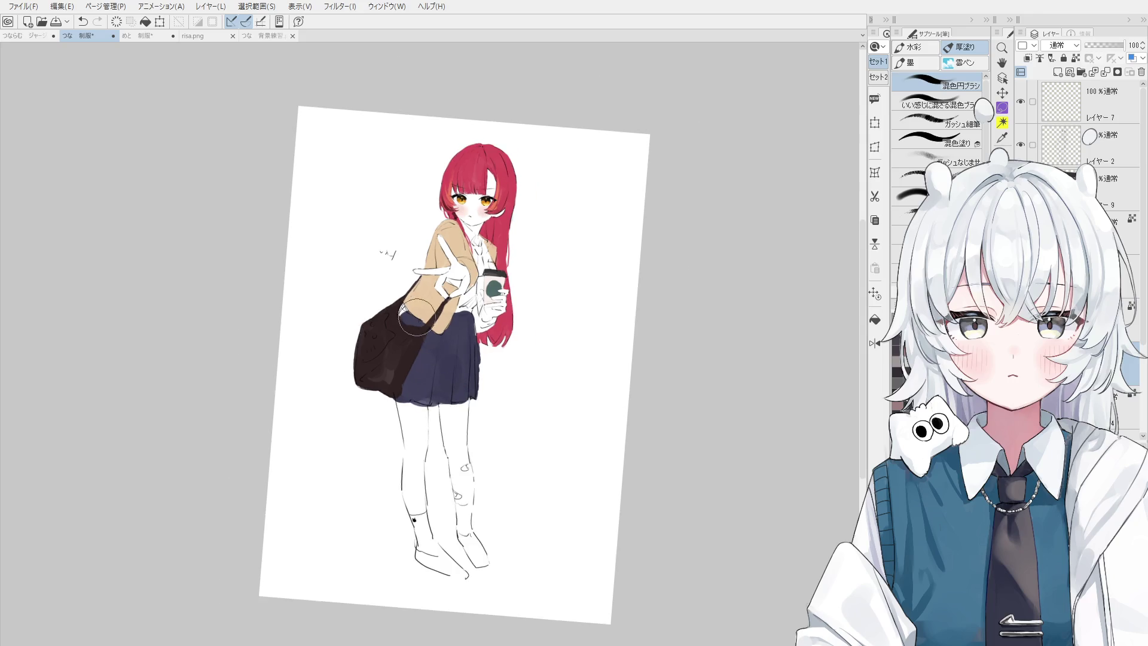
pyautogui.moveTo(409, 315)
pyautogui.mouseDown()
pyautogui.moveTo(402, 322)
pyautogui.moveTo(419, 309)
pyautogui.moveTo(494, 353)
pyautogui.mouseUp()
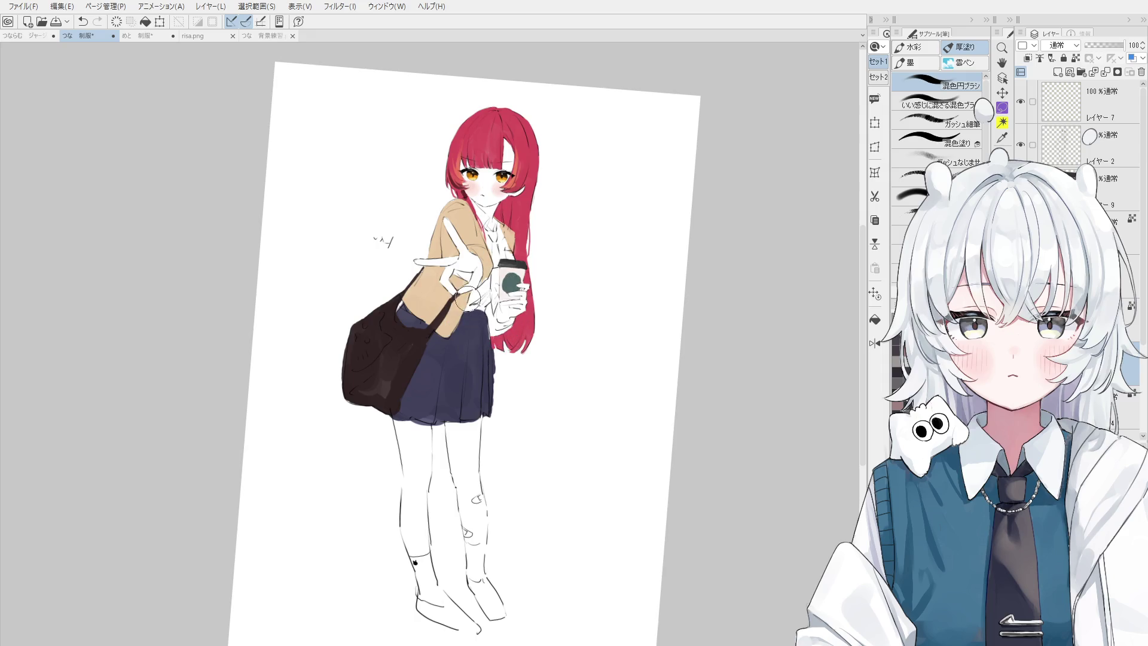
# - Try darkening the waist below the jacket with ガッシュ細筆, then undo it
pyautogui.press('b')
pyautogui.press('b')
pyautogui.moveTo(458, 324); pyautogui.dragTo(482, 326)
pyautogui.hotkey('ctrl', 'z')
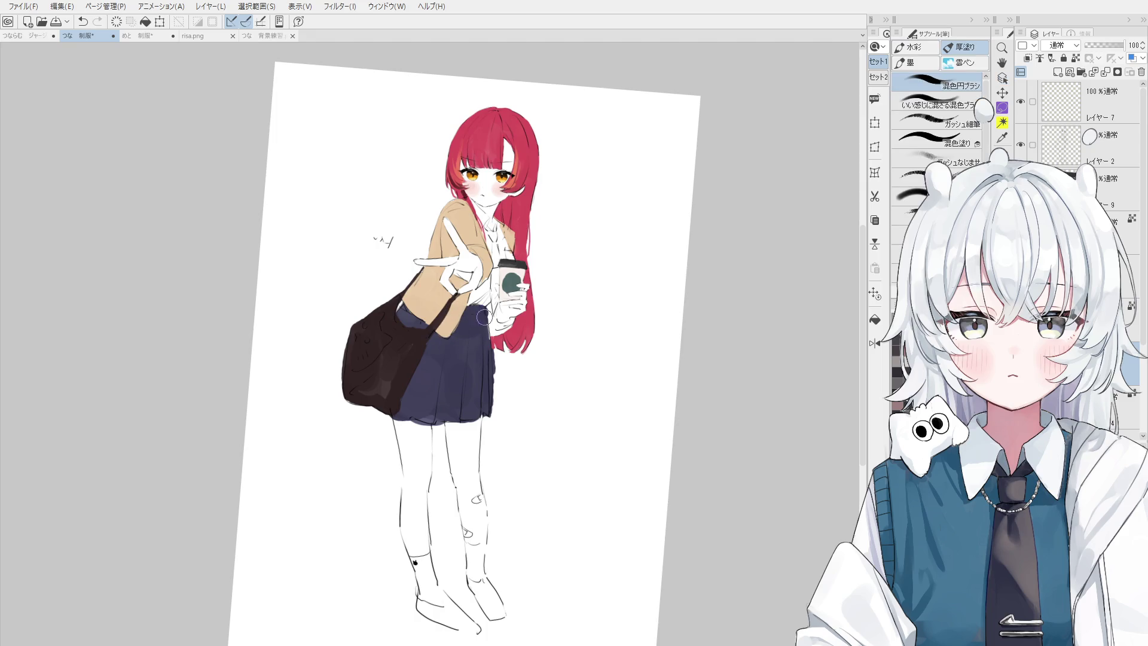